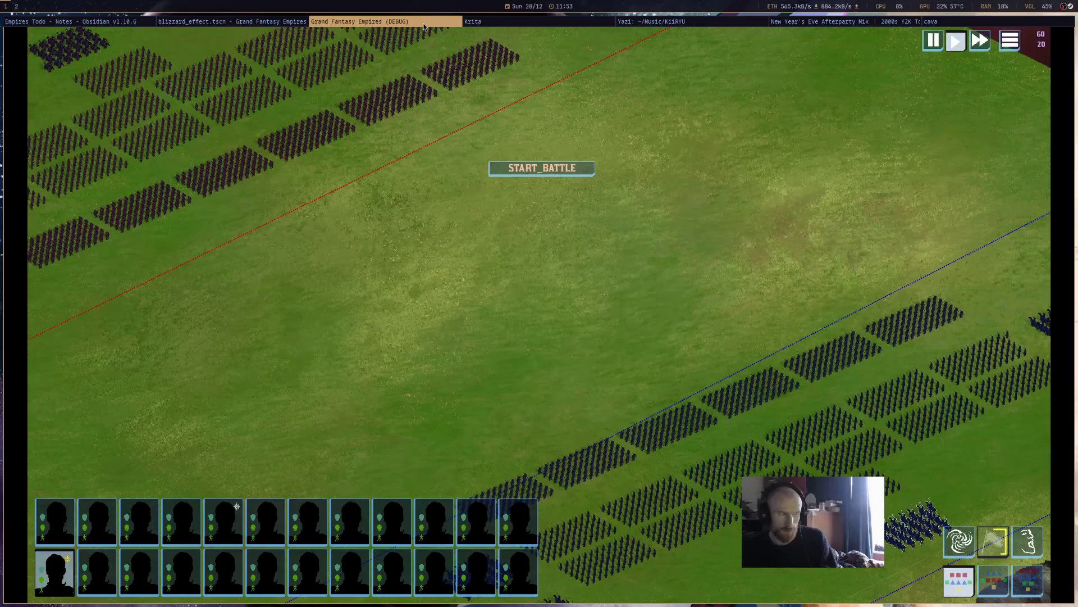
Stop the game, set Swirl3's particle scale to 7.0–8.0, and relaunch the game
key("super+q")
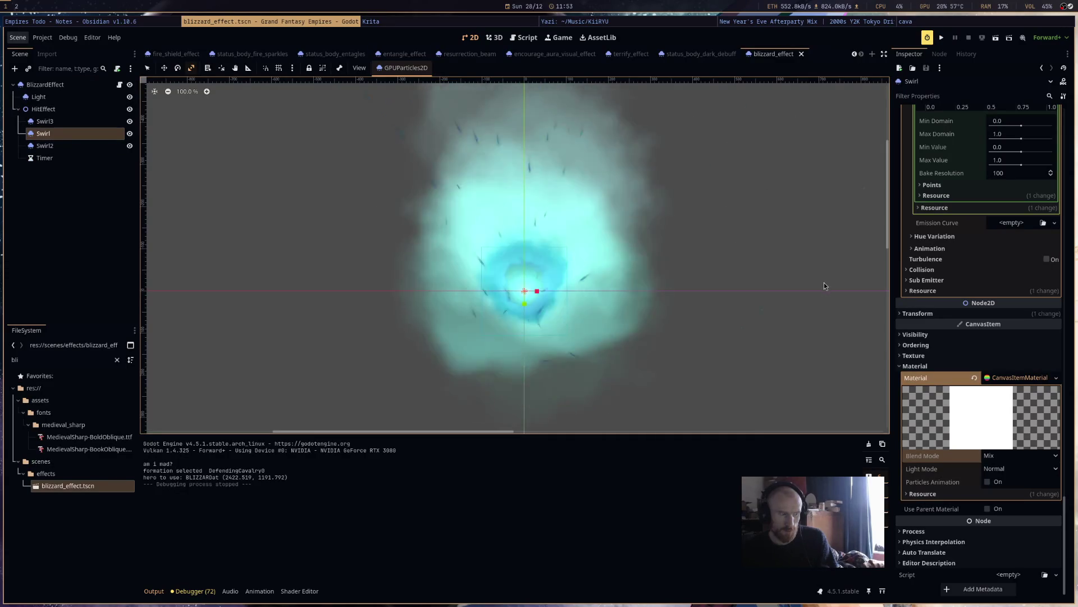
left_click(82, 124)
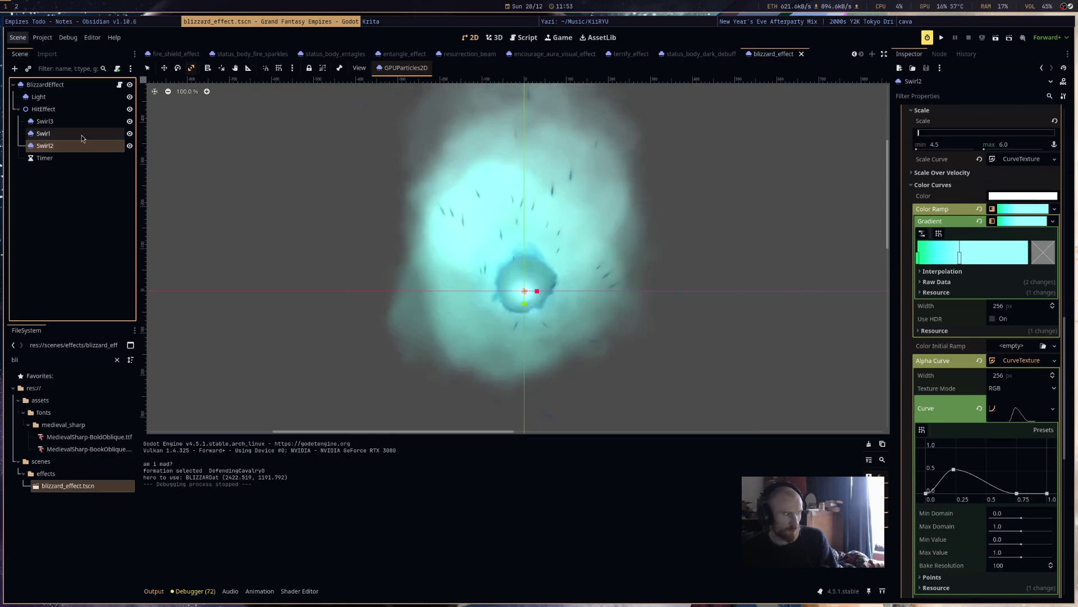
left_click(82, 136)
left_click(82, 145)
left_click(82, 109)
left_click(83, 121)
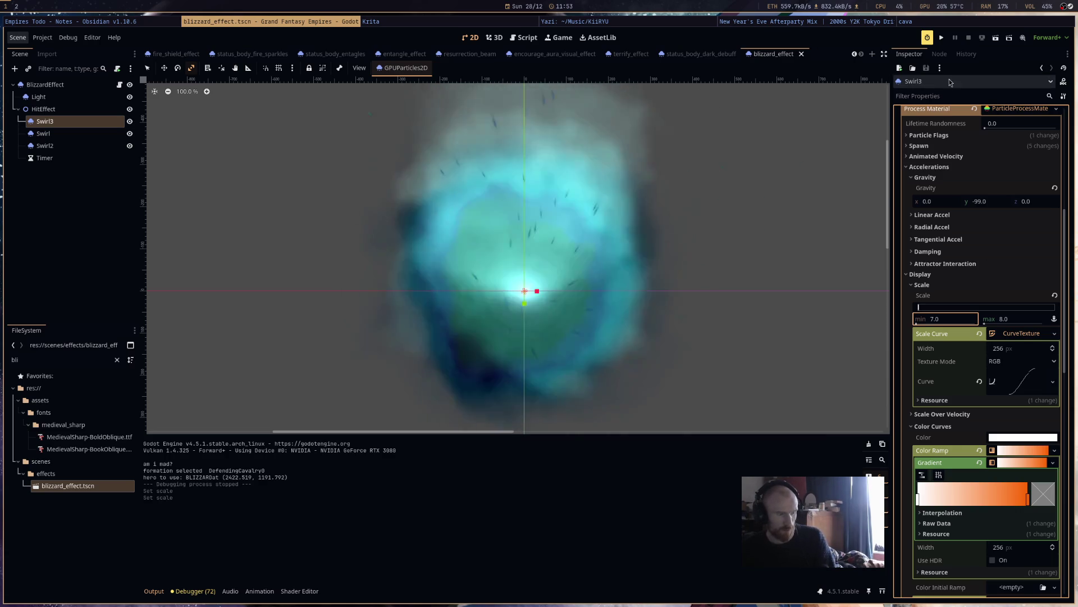
left_click(942, 38)
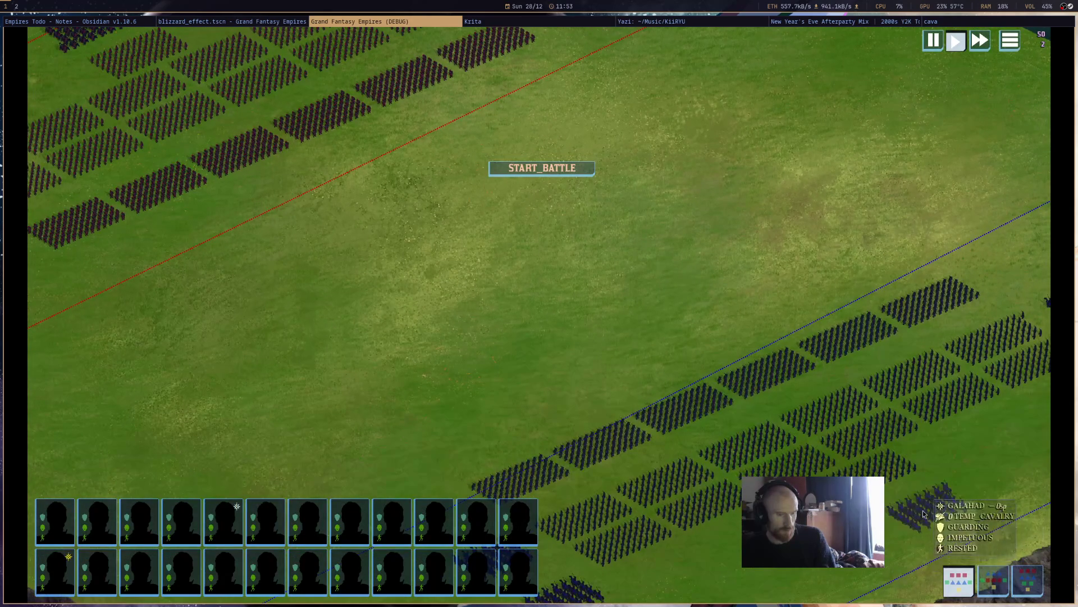
Cast Blizzard on the target area, watch it play out, then stop the game
left_click(814, 353)
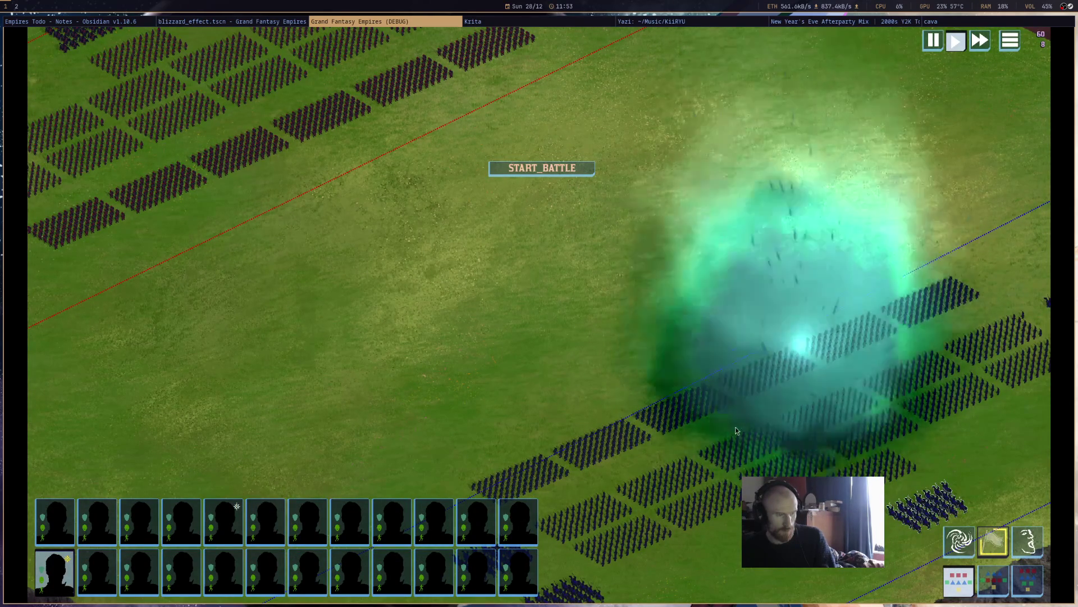
mouse_move(747, 433)
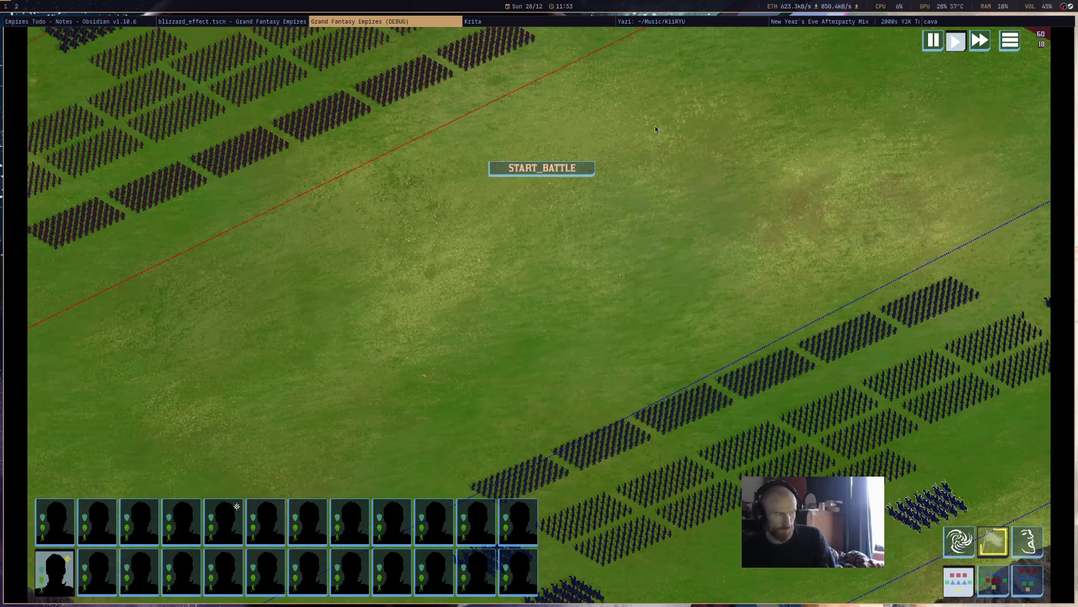
key("Escape")
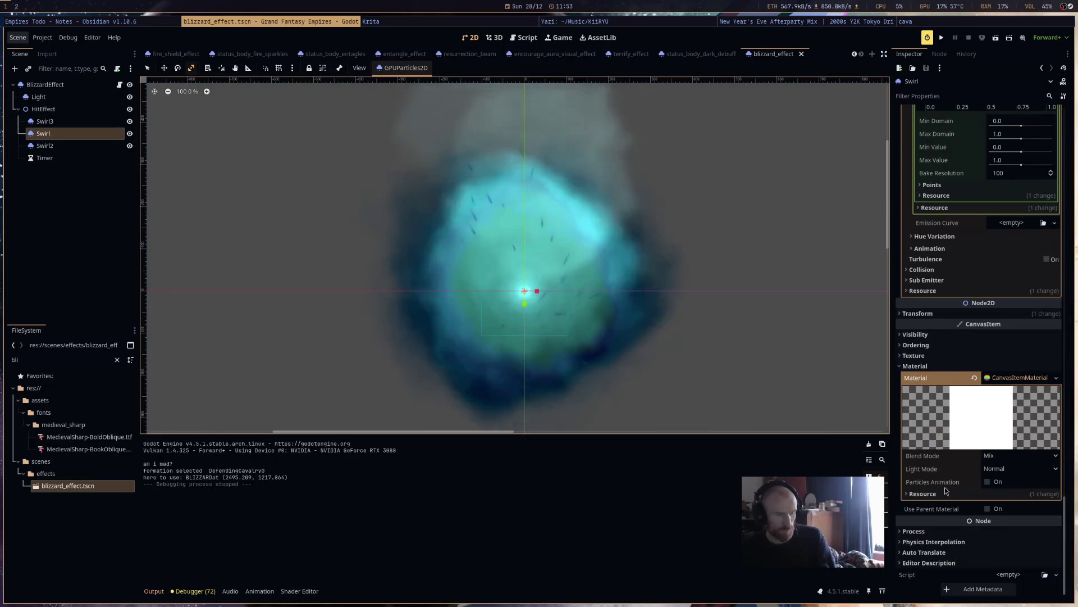
Move the Swirl node below Swirl2 and rename it SwirlTraces
left_click_drag(44, 134, 79, 152)
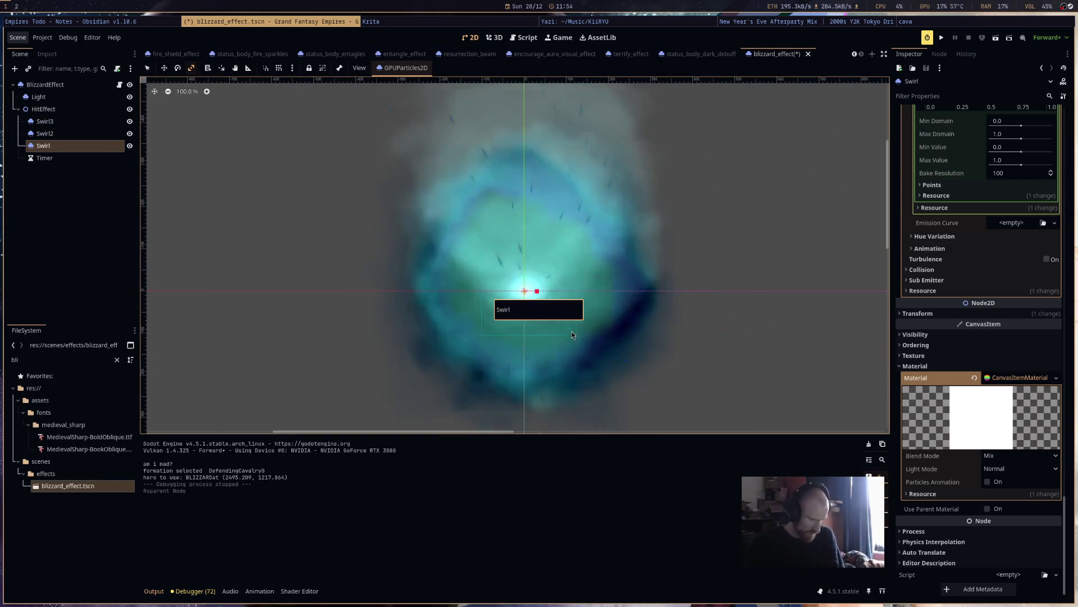
type("Traces")
key("Return")
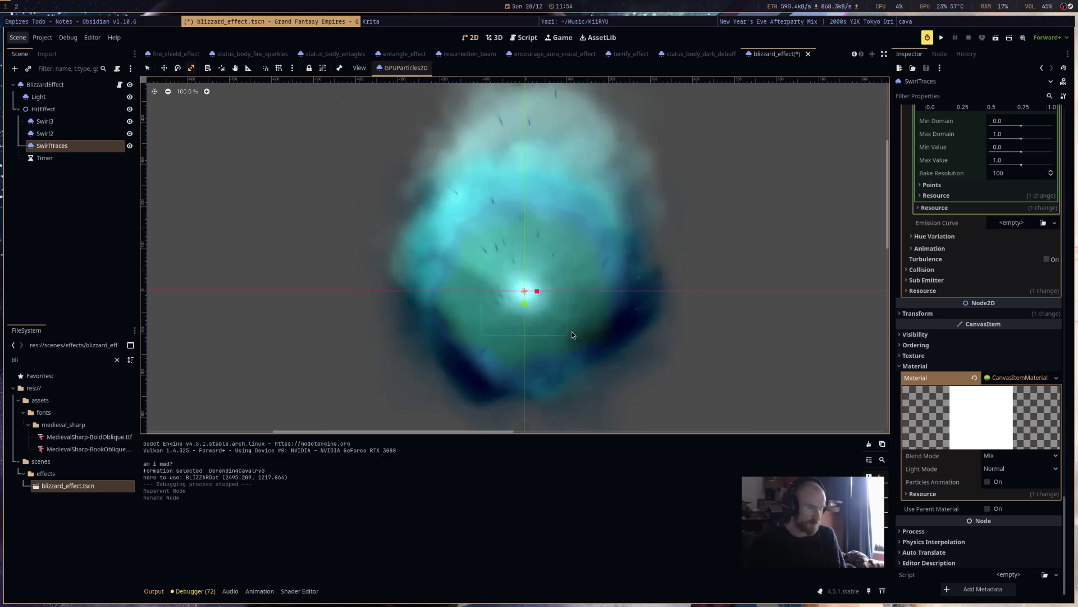
Set SwirlTraces' blend mode to Add, save the scene, and relaunch the game
left_click(1019, 455)
left_click(1027, 482)
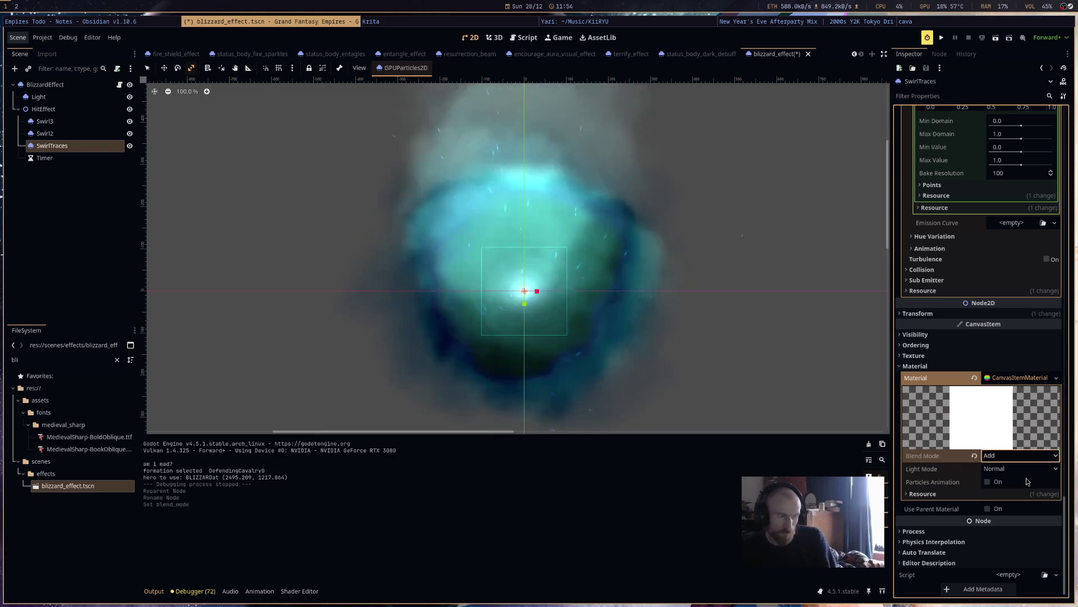
key("ctrl+s")
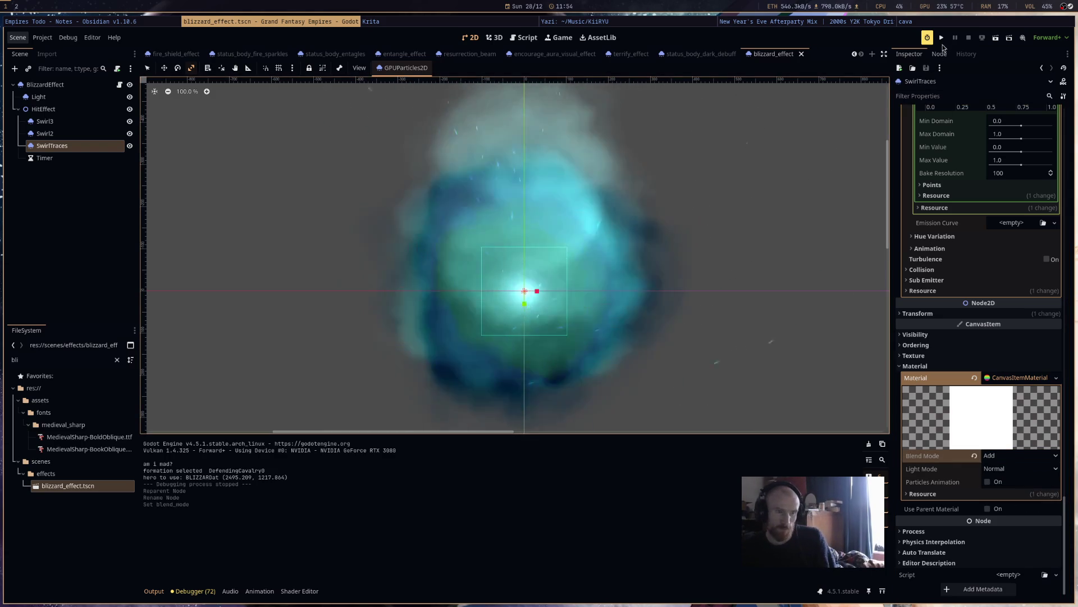
left_click(945, 40)
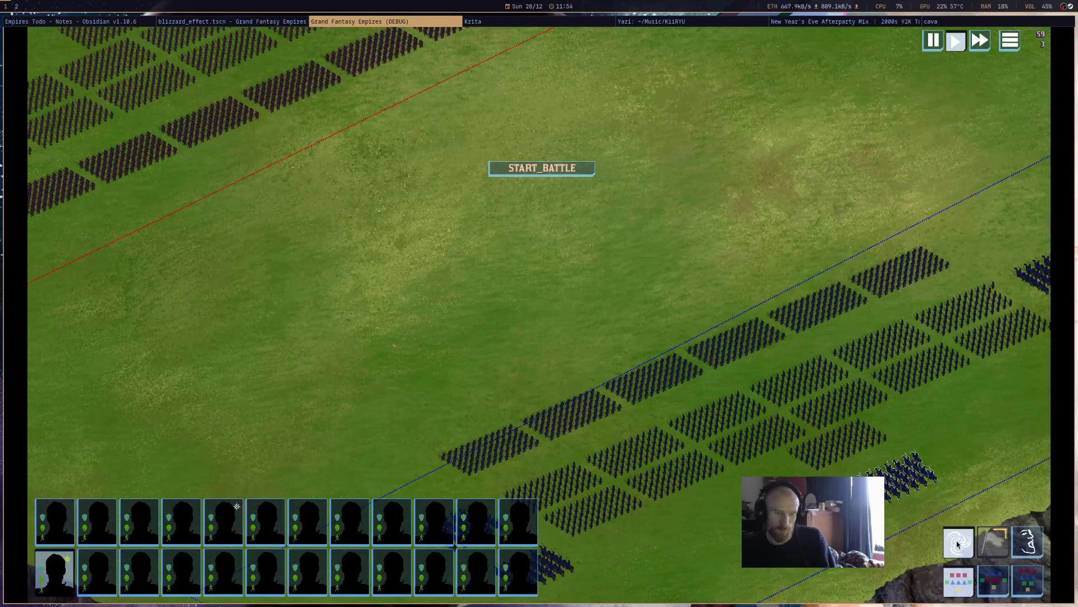
Cast the revised Blizzard on the blue army, watch it, then stop the game
left_click(958, 543)
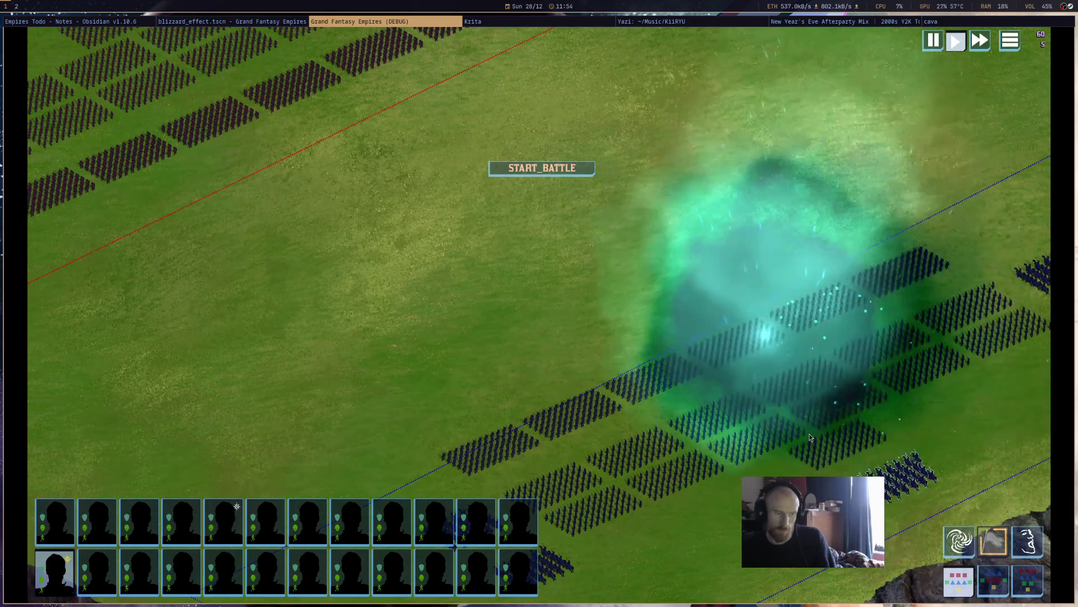
mouse_move(826, 440)
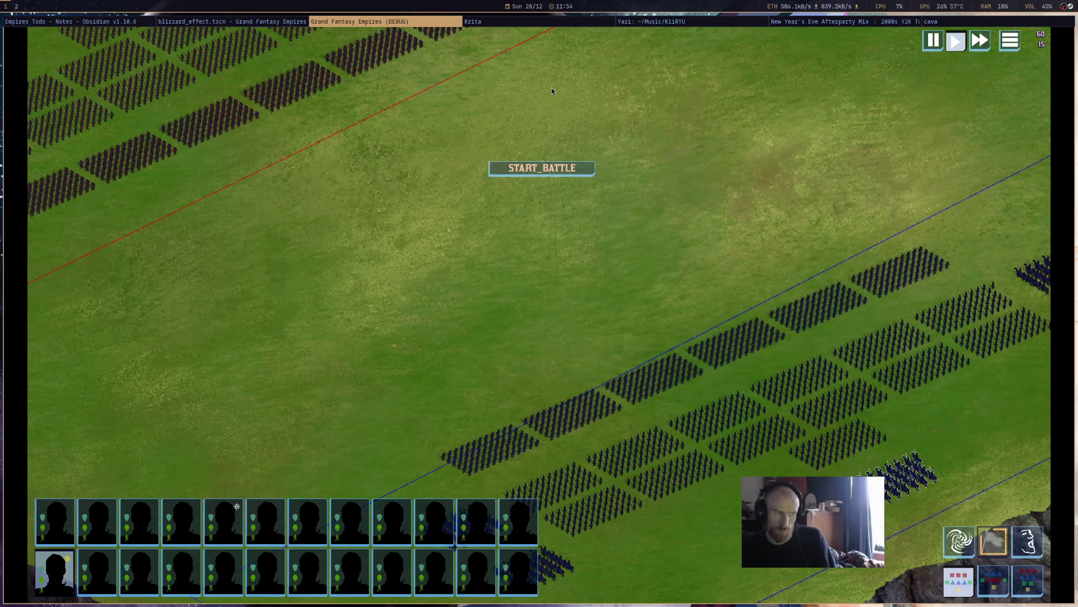
key("F8")
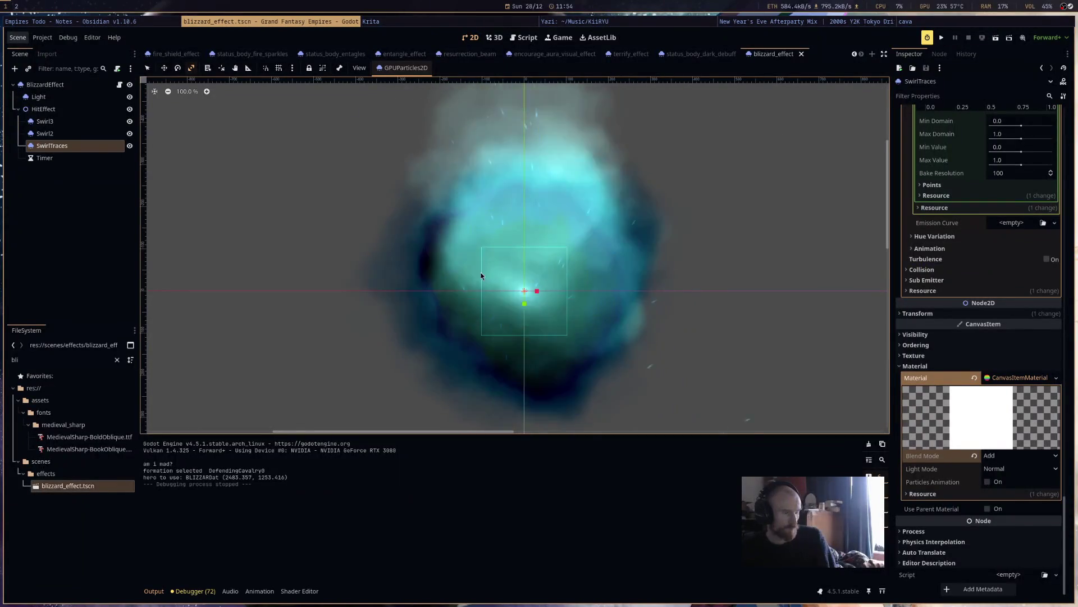
Rename the Swirl2 node to SwirlADd
left_click(82, 135)
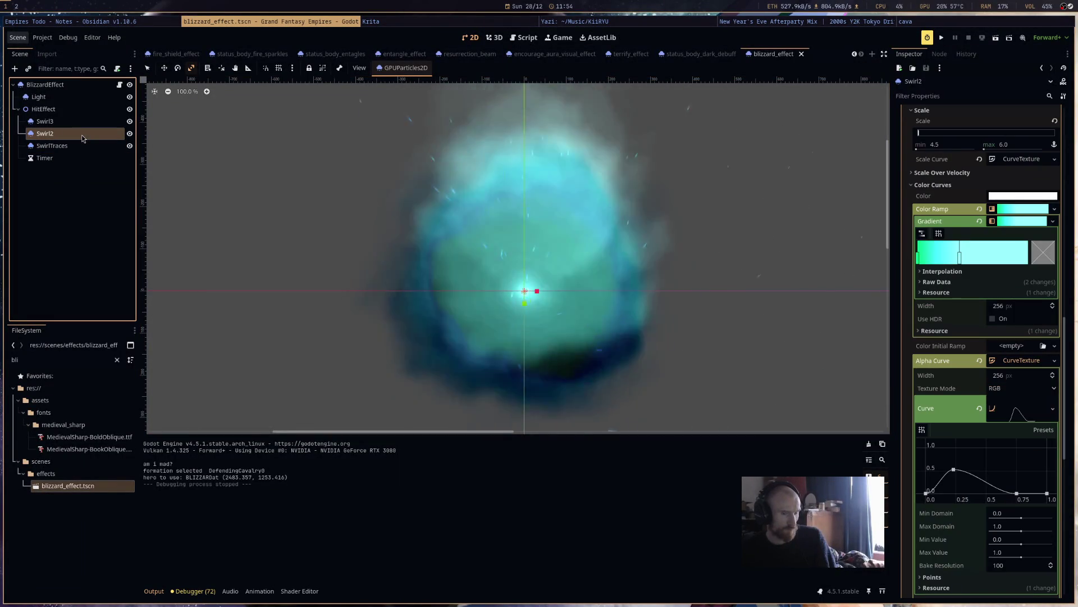
scroll(980, 365, "down", 10)
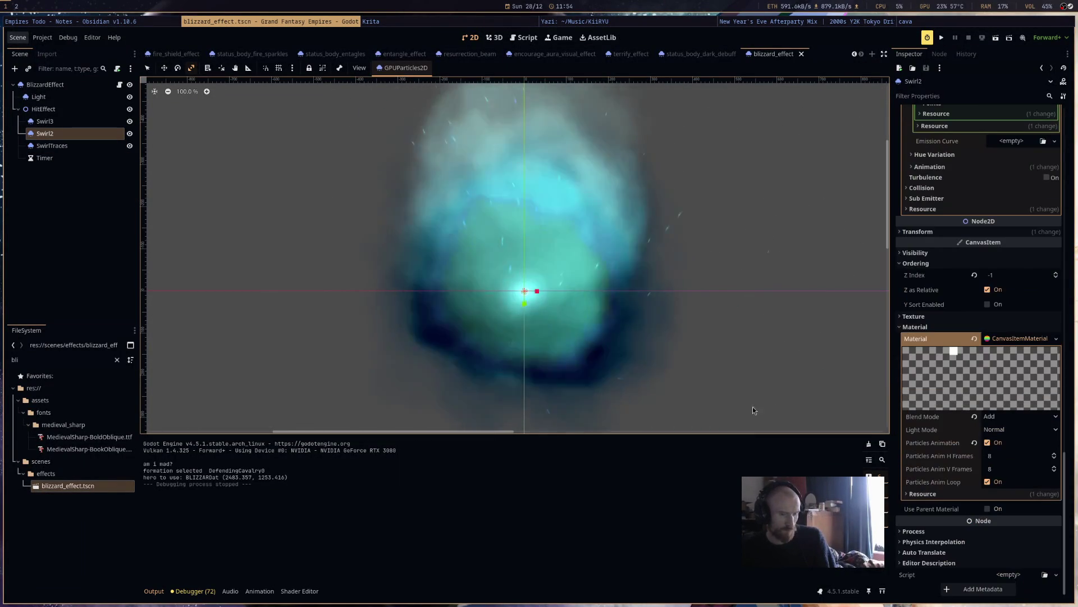
key("F2")
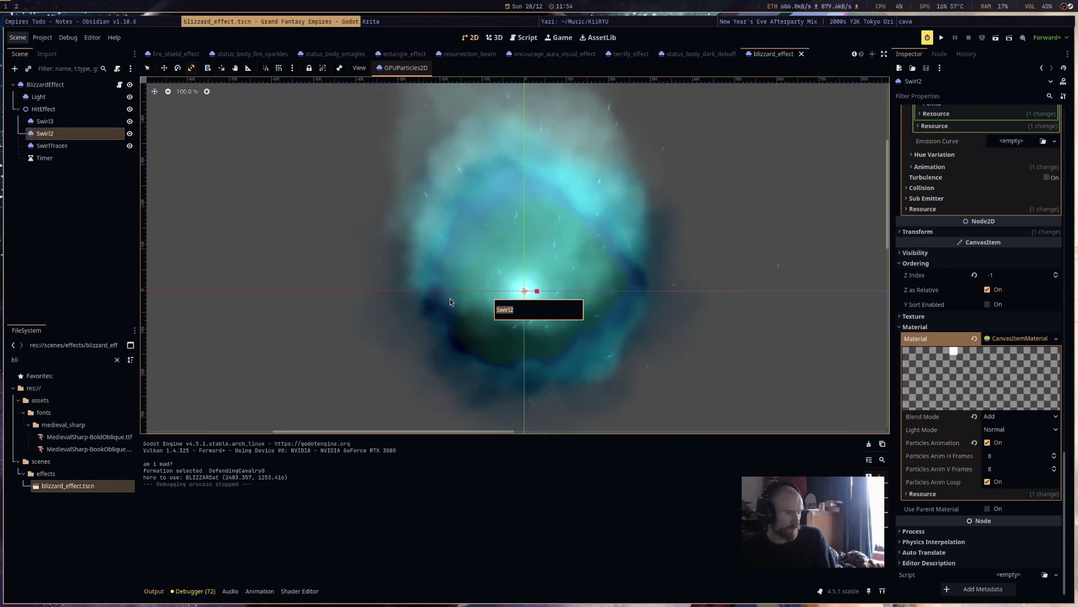
type("SwirlADd")
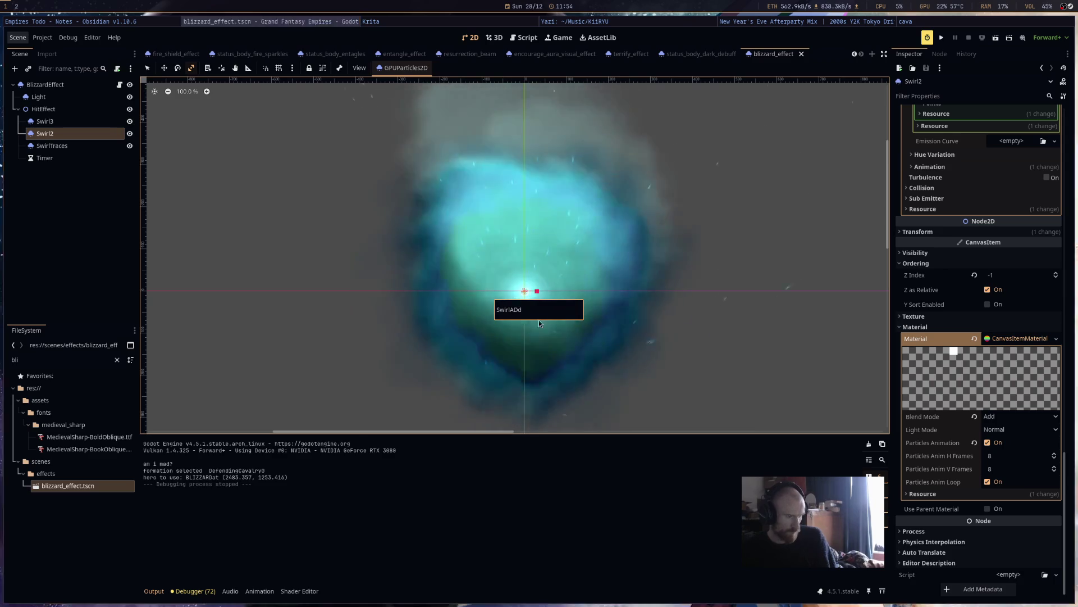
key("Return")
Rename the Swirl3 node to SwirlSub
left_click(112, 121)
key("F2")
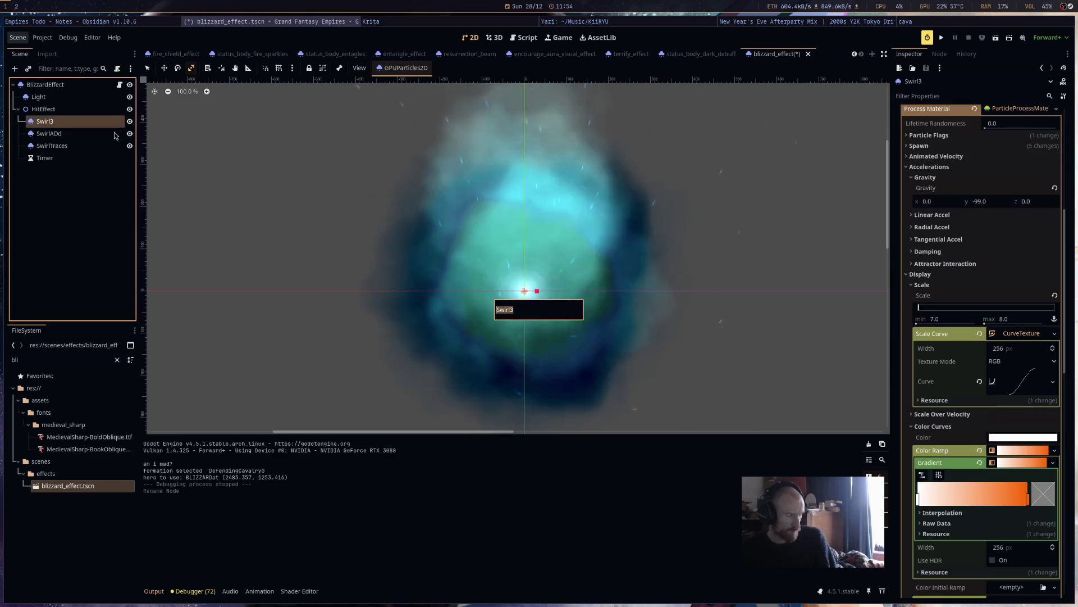
left_click(510, 310)
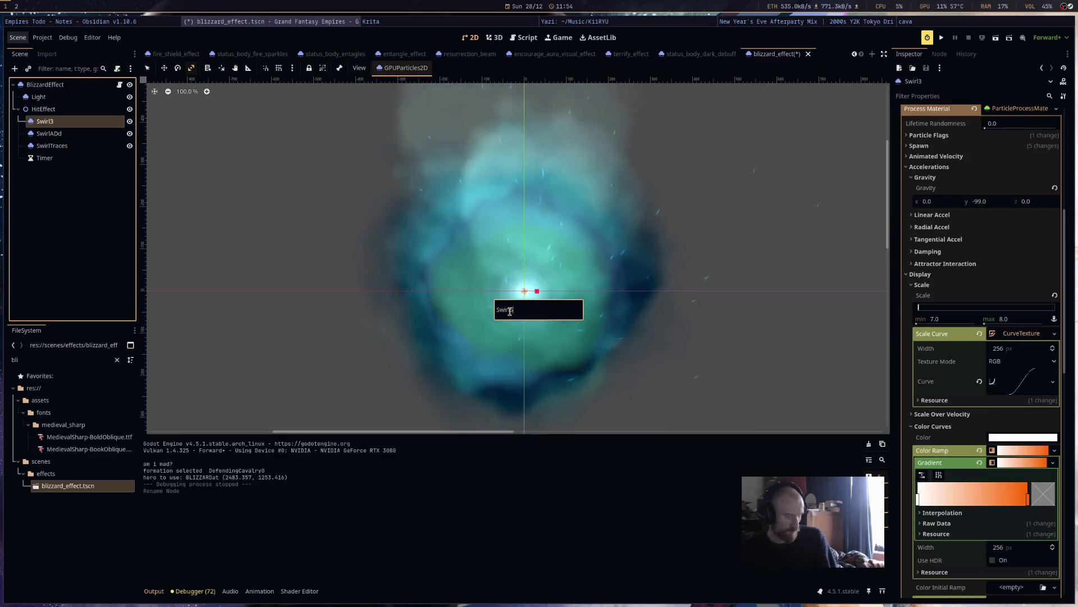
key("Delete")
type("Sub")
key("Return")
Correct SwirlADd to SwirlAdd, save the scene, and select SwirlSub
left_click(56, 134)
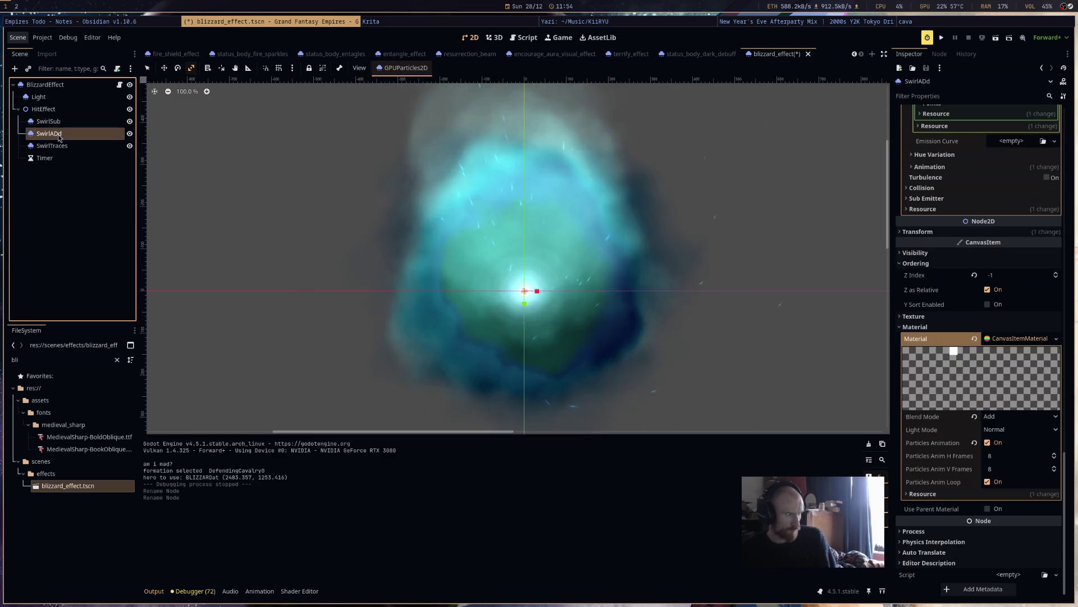
key("F2")
left_click(522, 310)
key("BackSpace")
key("BackSpace")
type("dd")
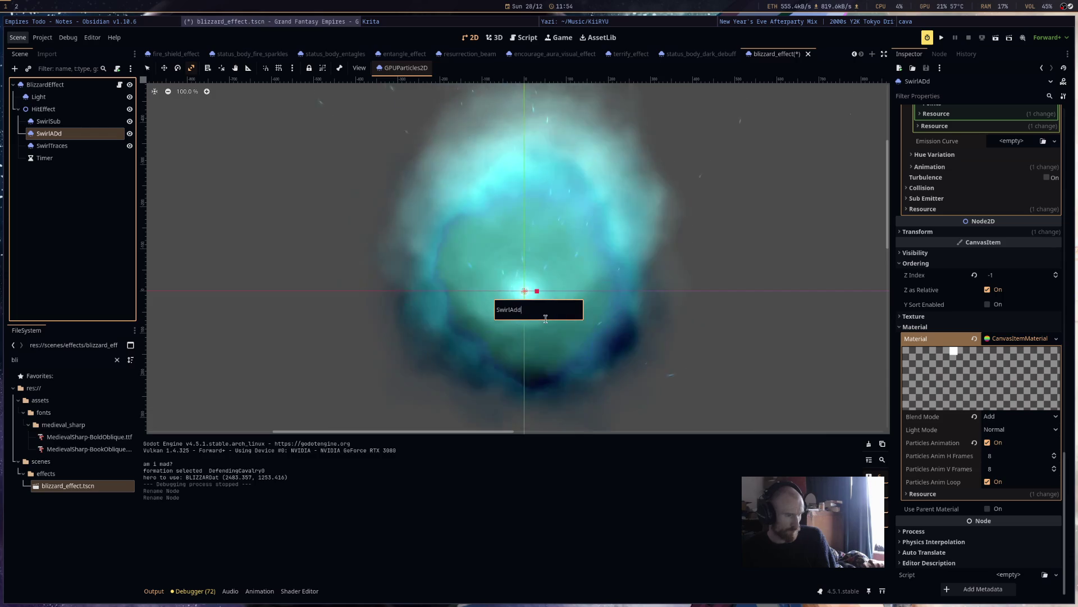
key("Return")
key("ctrl+s")
scroll(1025, 431, "up", 4)
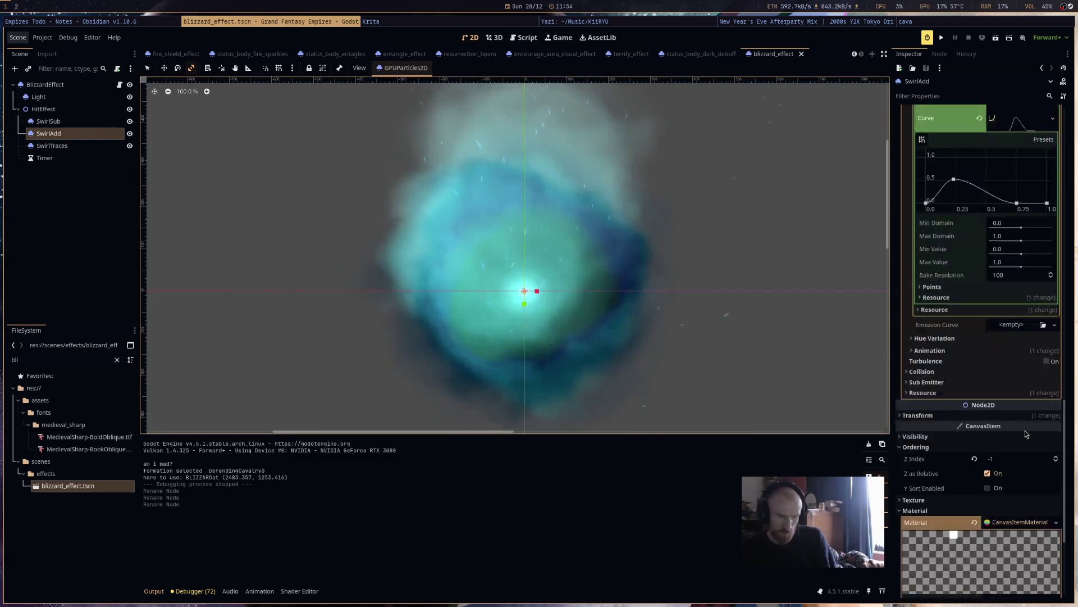
key("Up")
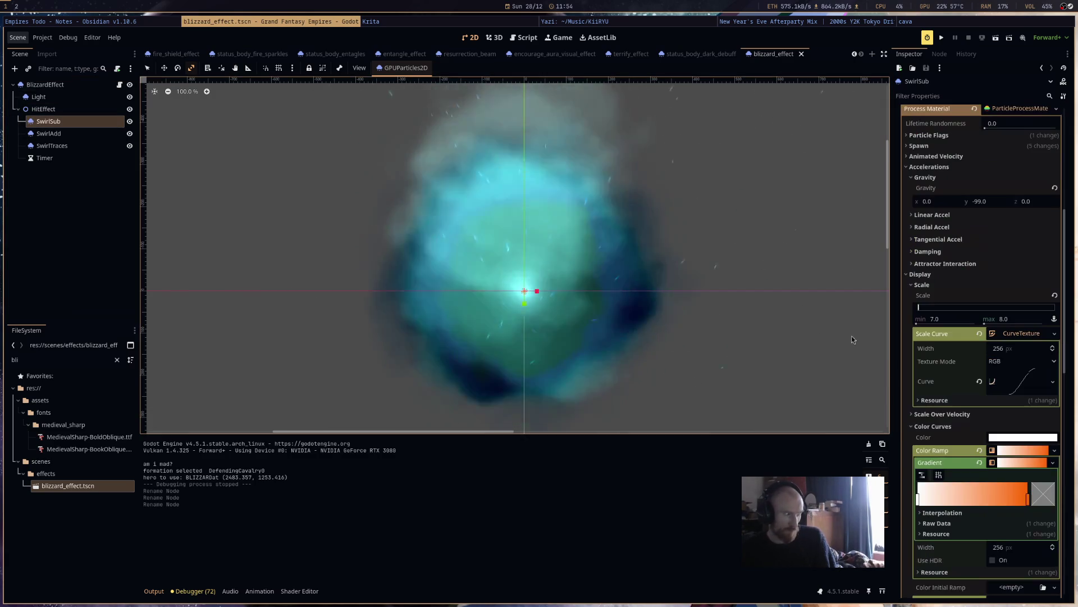
Set SwirlSub's particle scale range to 4.0–5.0 and save the scene
left_click(1011, 319)
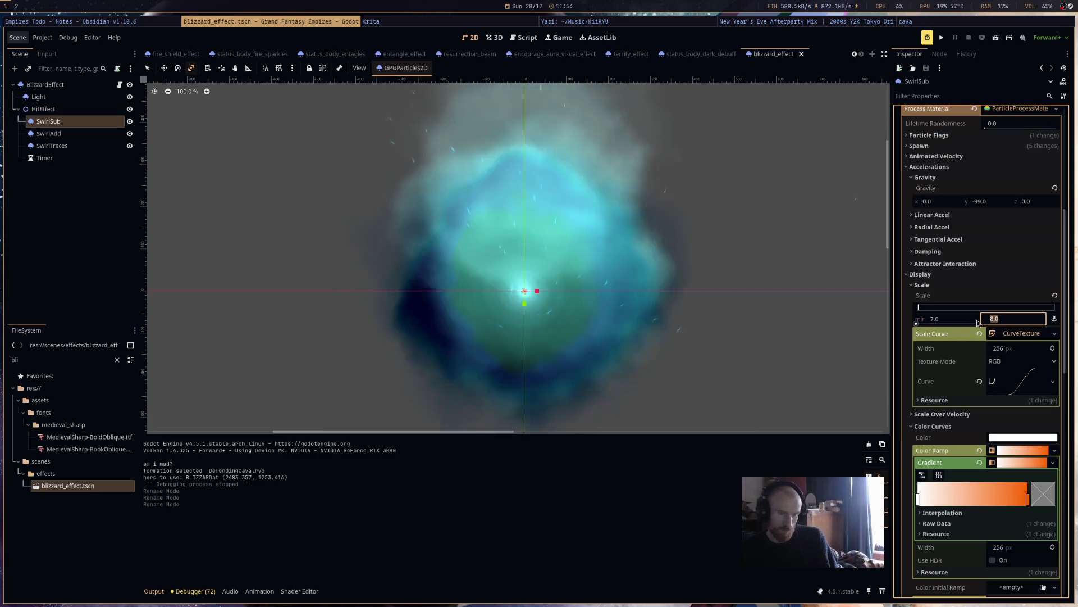
type("5")
left_click(965, 319)
type("4")
key("Return")
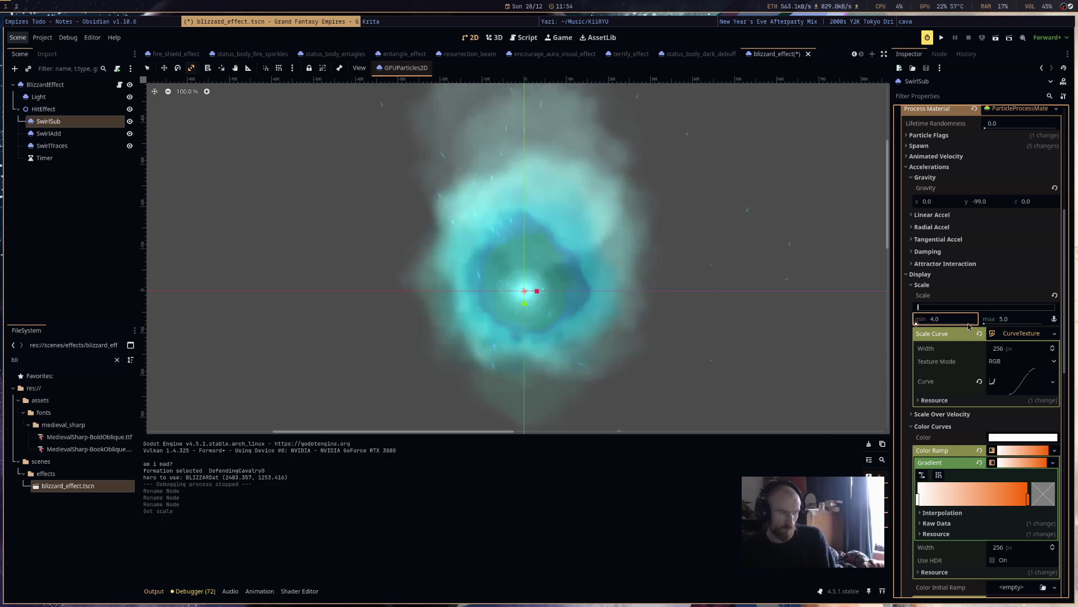
key("ctrl+s")
Raise SwirlSub's vertical gravity to -999.0, save, and expand its Scale Curve editor
scroll(1019, 442, "down", 2)
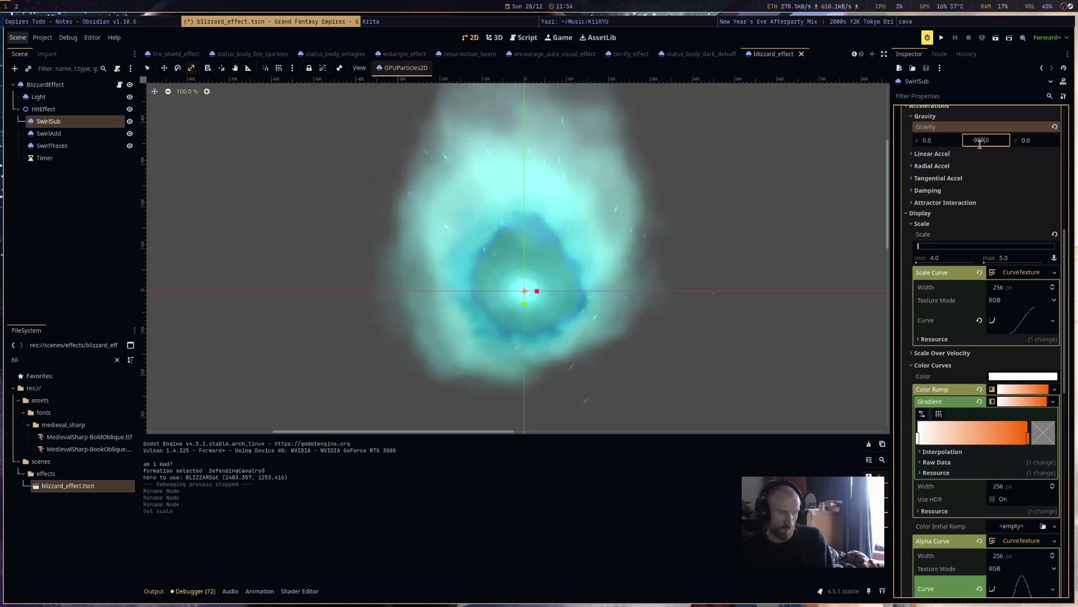
key("ctrl+s")
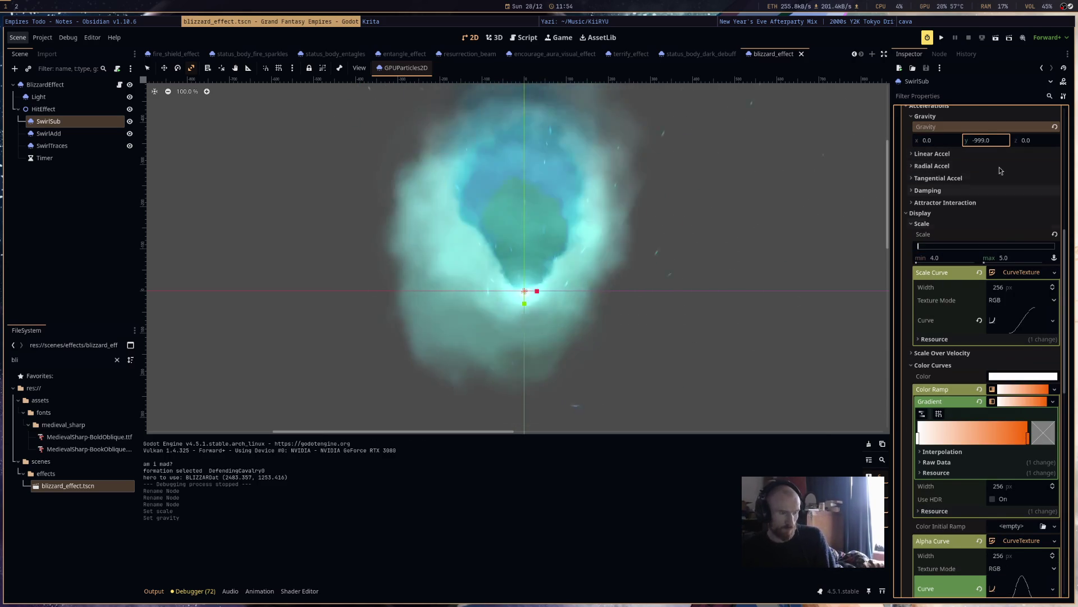
scroll(660, 301, "down", 2)
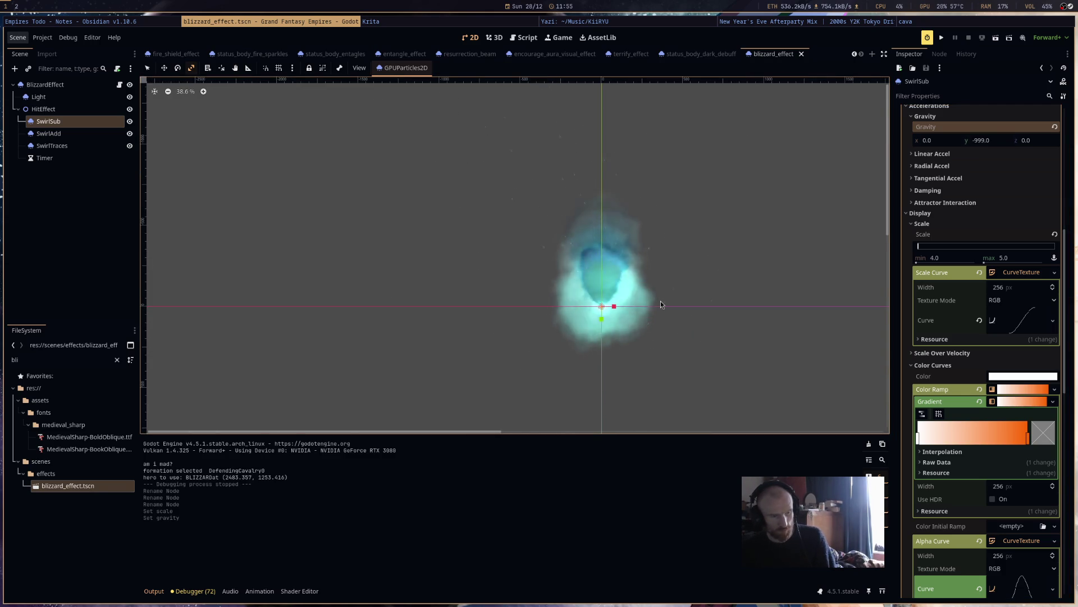
scroll(636, 311, "up", 5)
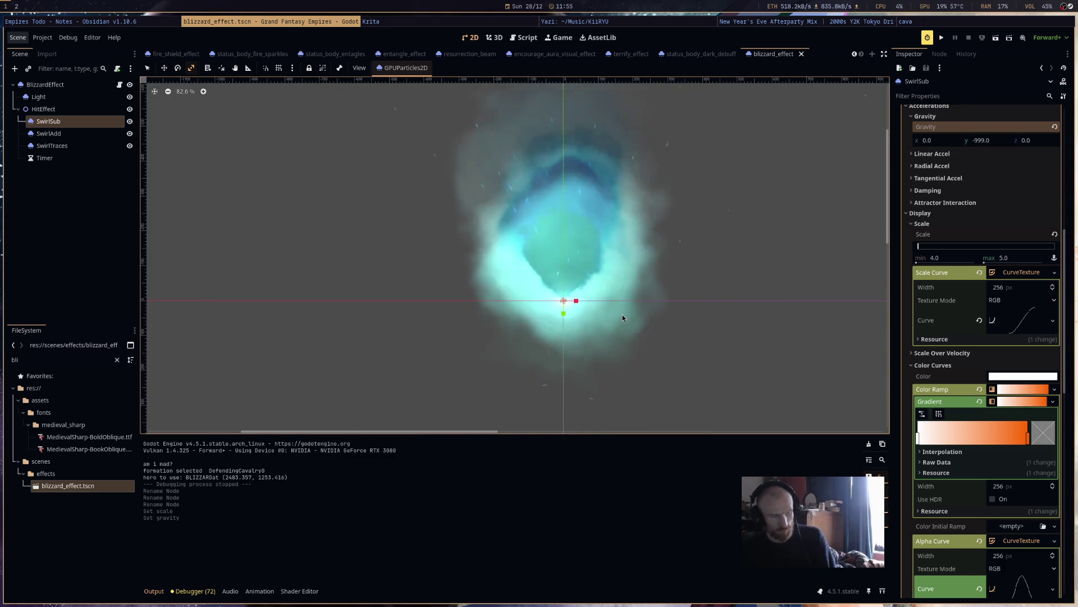
scroll(622, 318, "down", 9)
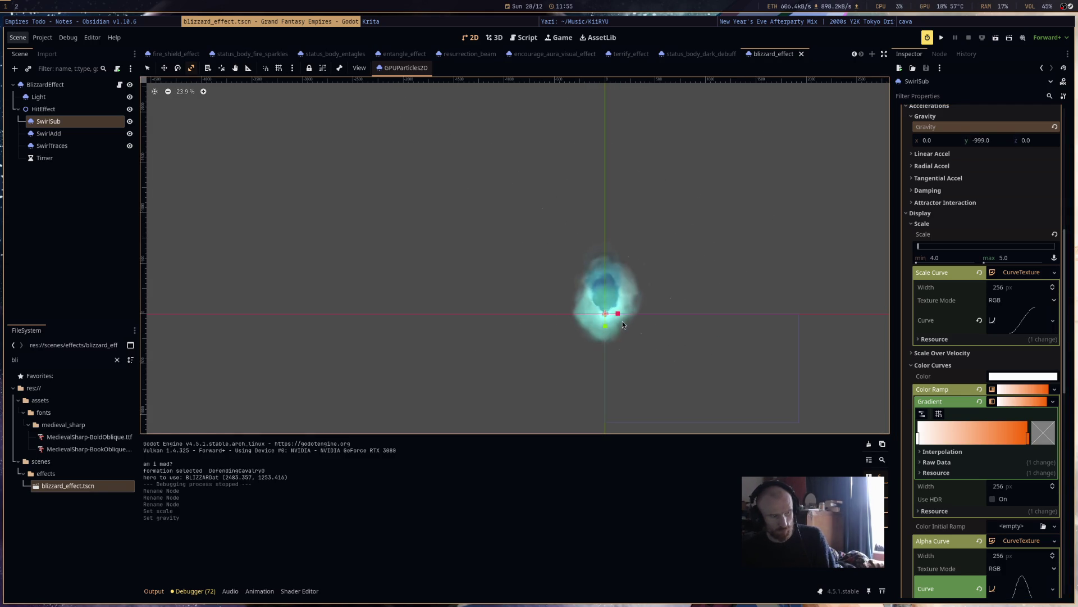
scroll(623, 323, "up", 10)
left_click(1018, 323)
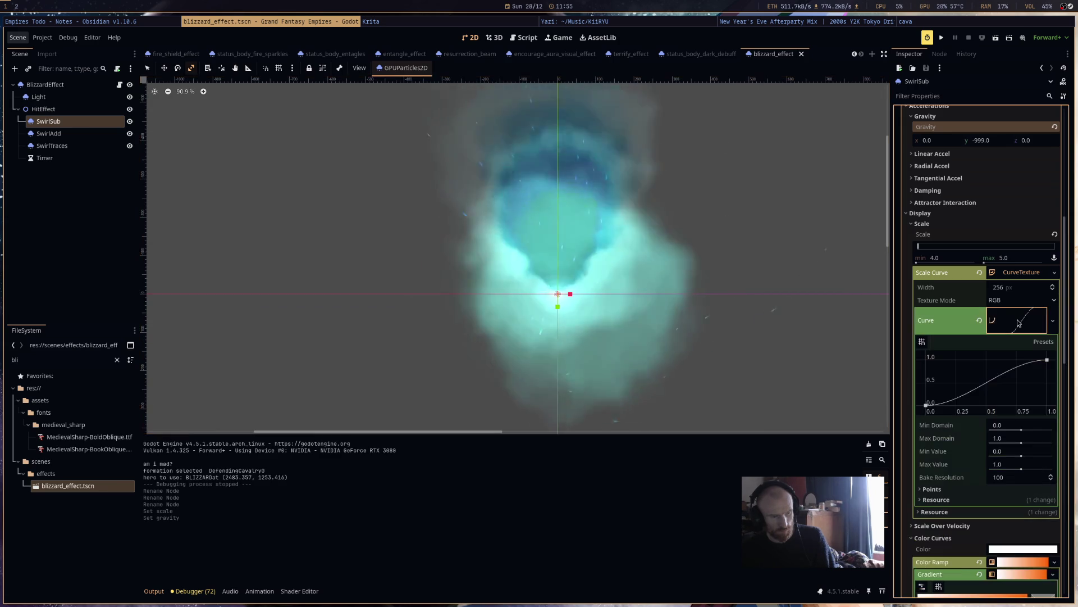
Reshape SwirlSub's scale curve to fall from 1.0 to near 0 by 0.56 lifetime, then save
left_click_drag(925, 404, 1046, 405)
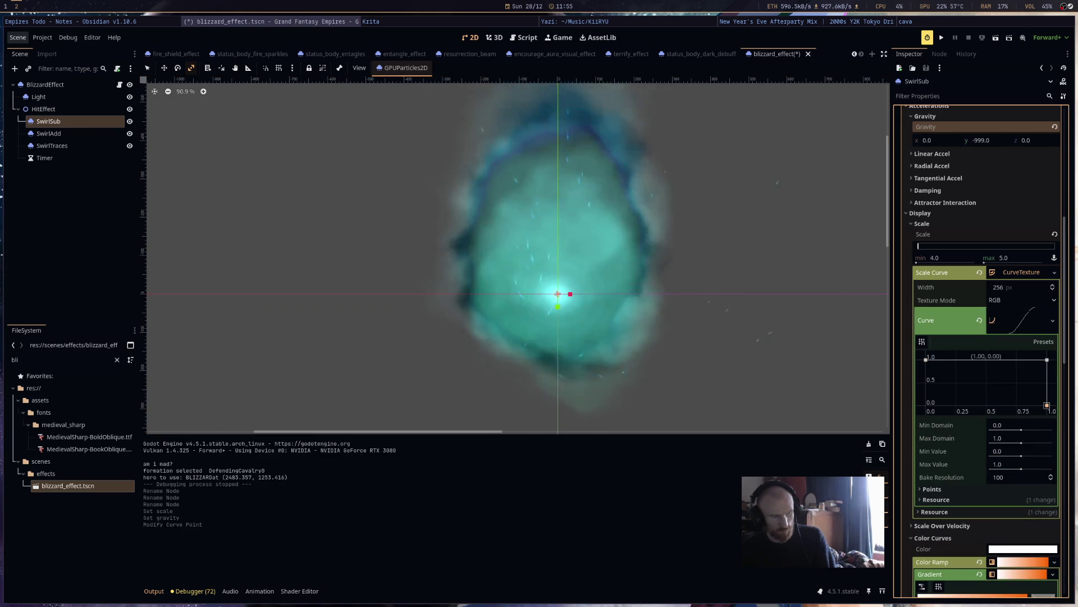
right_click(1047, 359)
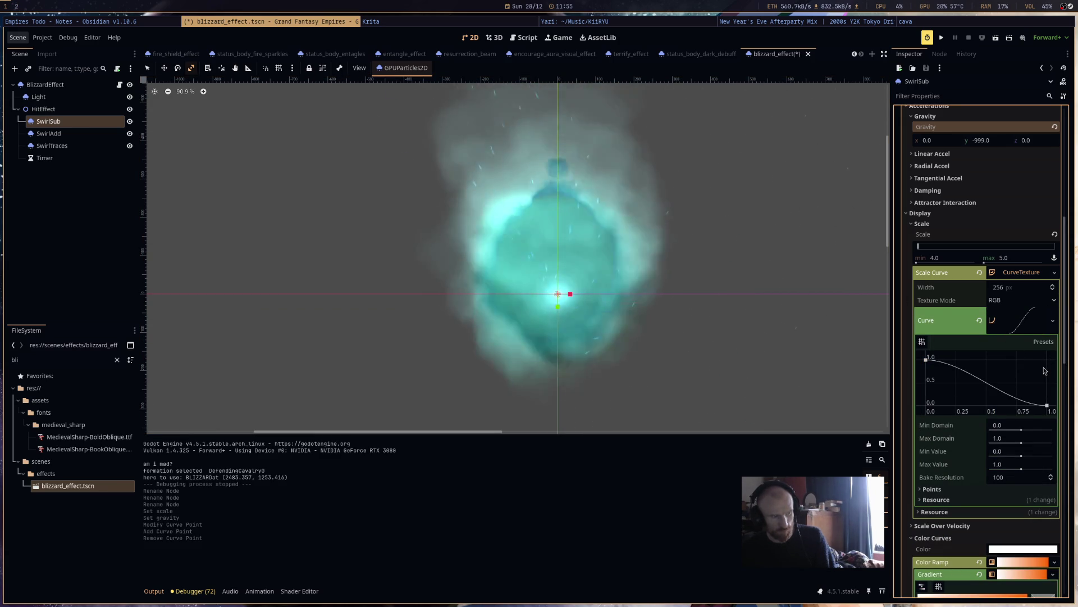
left_click_drag(1047, 405, 994, 404)
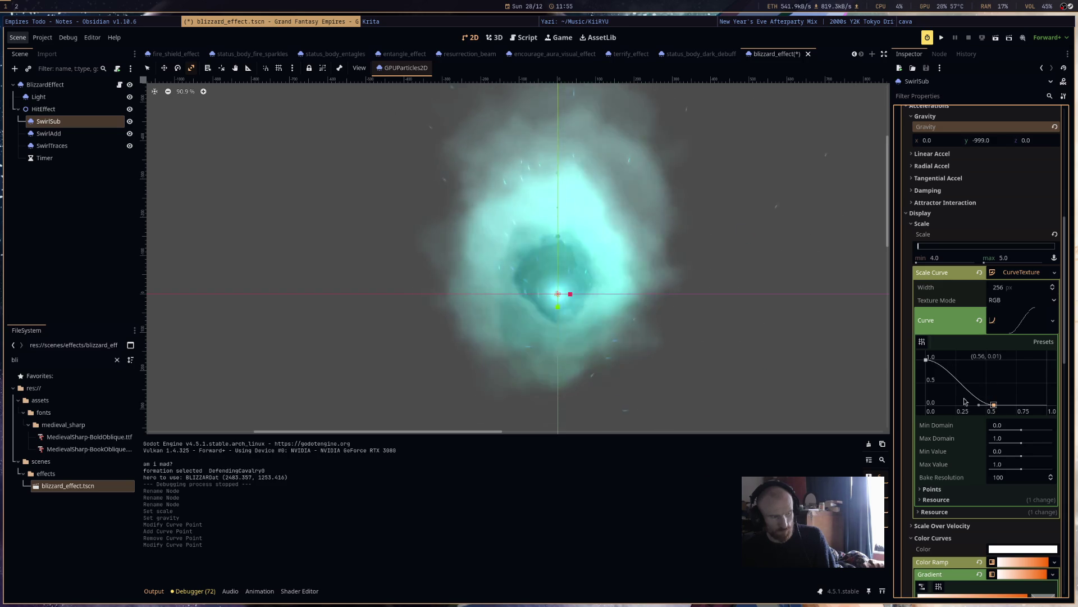
key("ctrl+s")
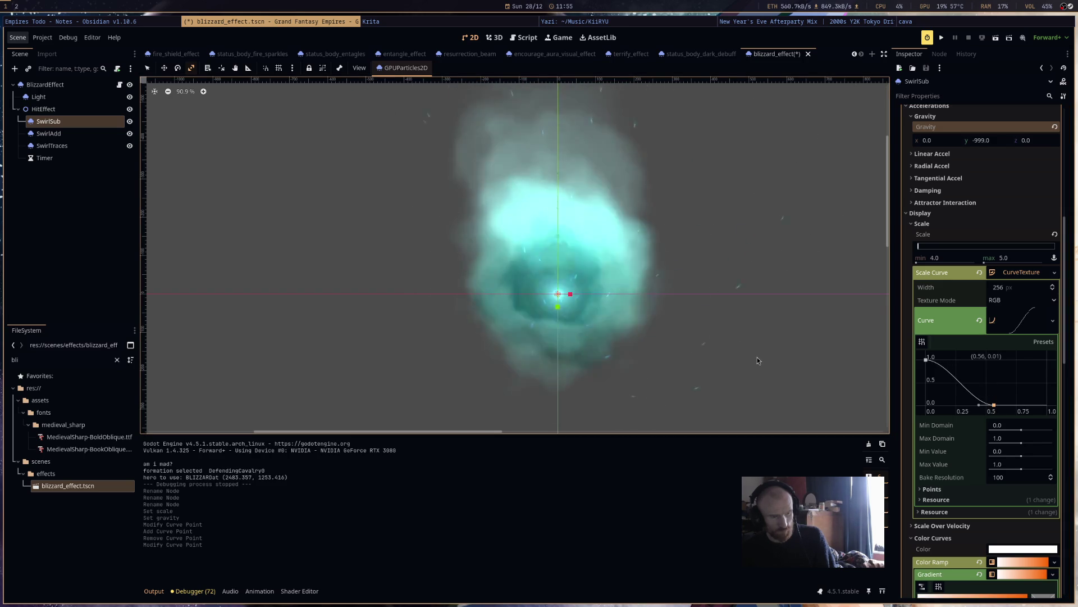
Recentre the viewport and select SwirlSub, SwirlAdd and SwirlTraces together
scroll(767, 361, "down", 5)
left_click_drag(782, 368, 703, 263)
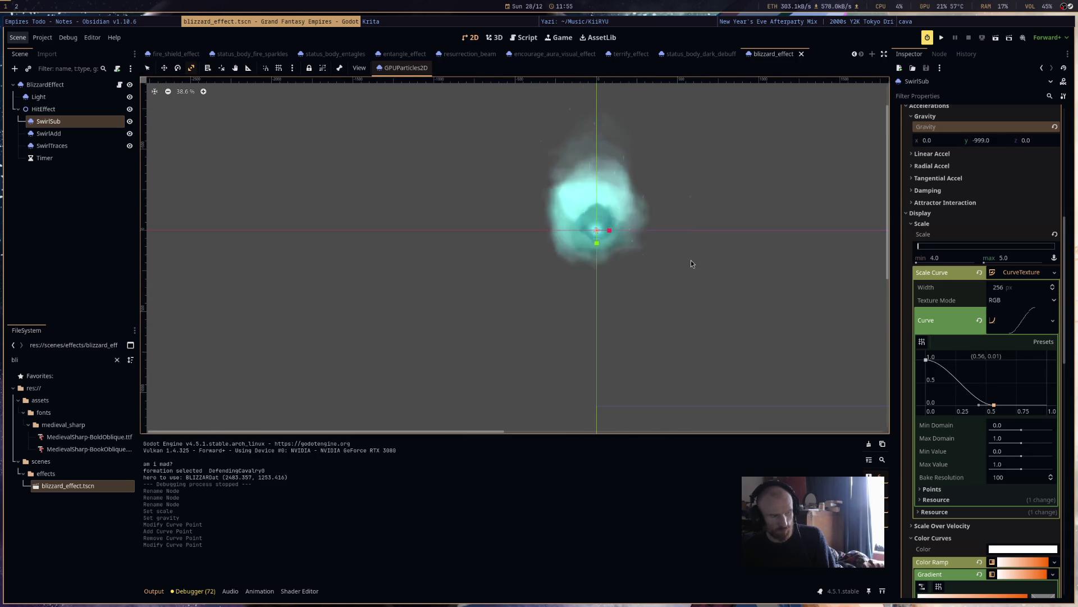
scroll(629, 233, "up", 5)
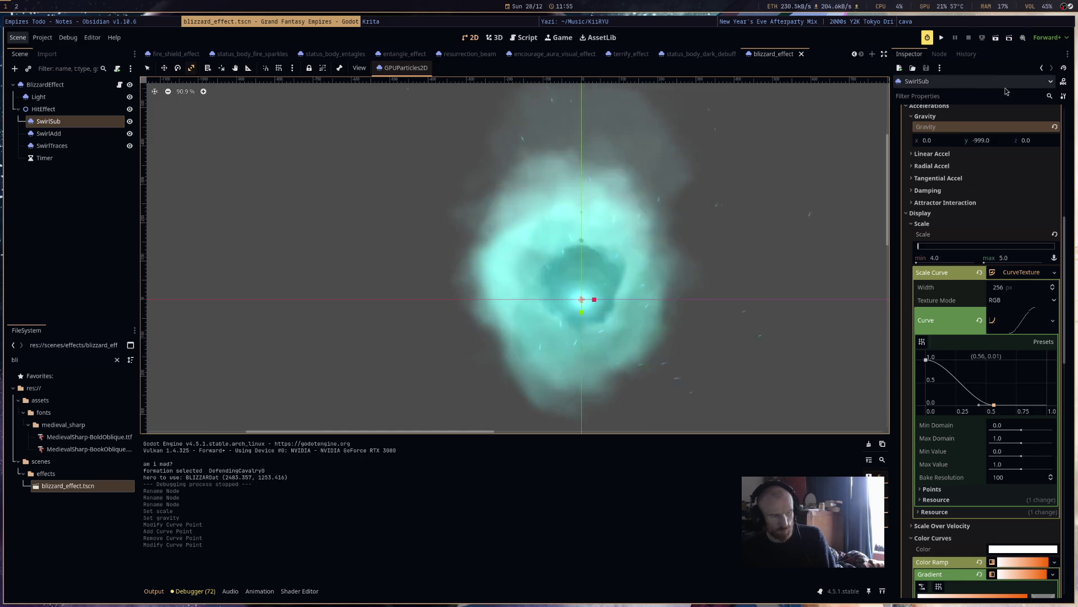
left_click(84, 146, "shift")
Turn off Emitting on the three swirl emitters and run the game
left_click(992, 124)
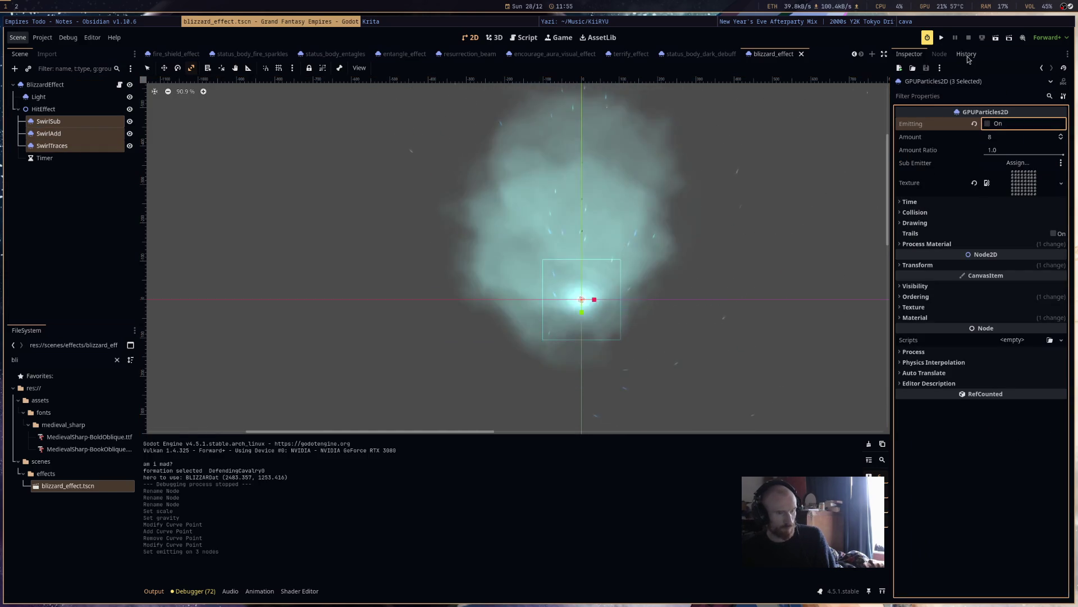
left_click(943, 38)
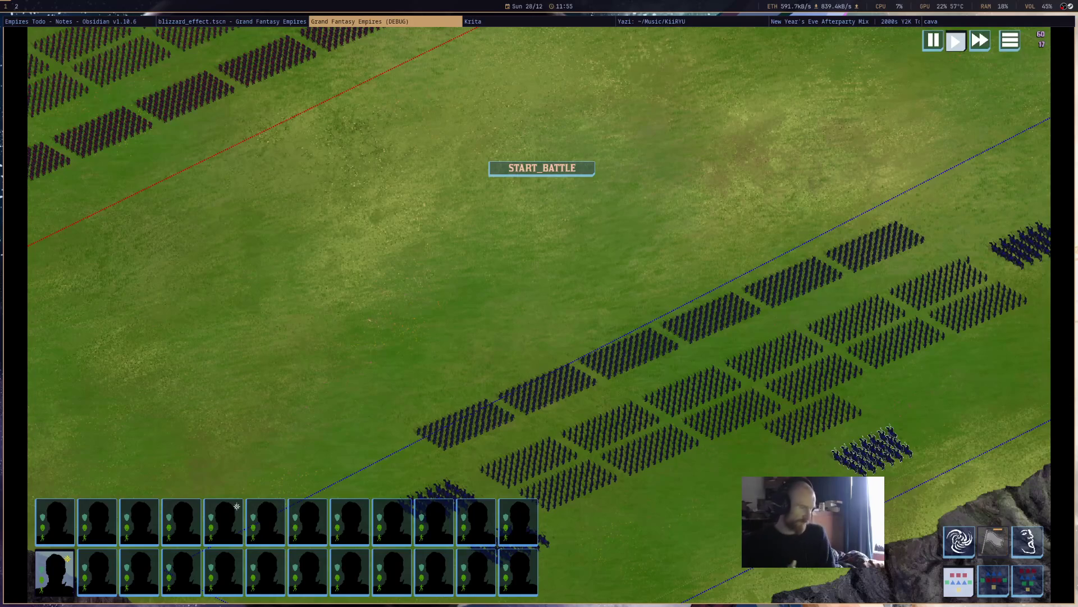
Close the Grand Fantasy Empires debug window to return to the editor
middle_click(420, 22)
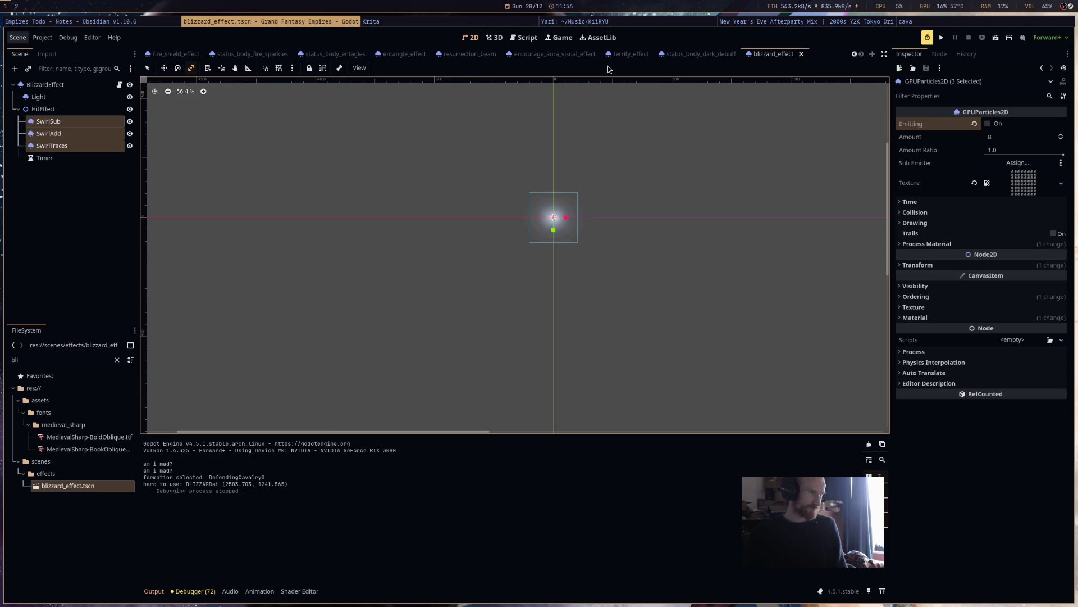
Open hero_manager.gd in the Script editor and scroll to the variable declarations
left_click(538, 40)
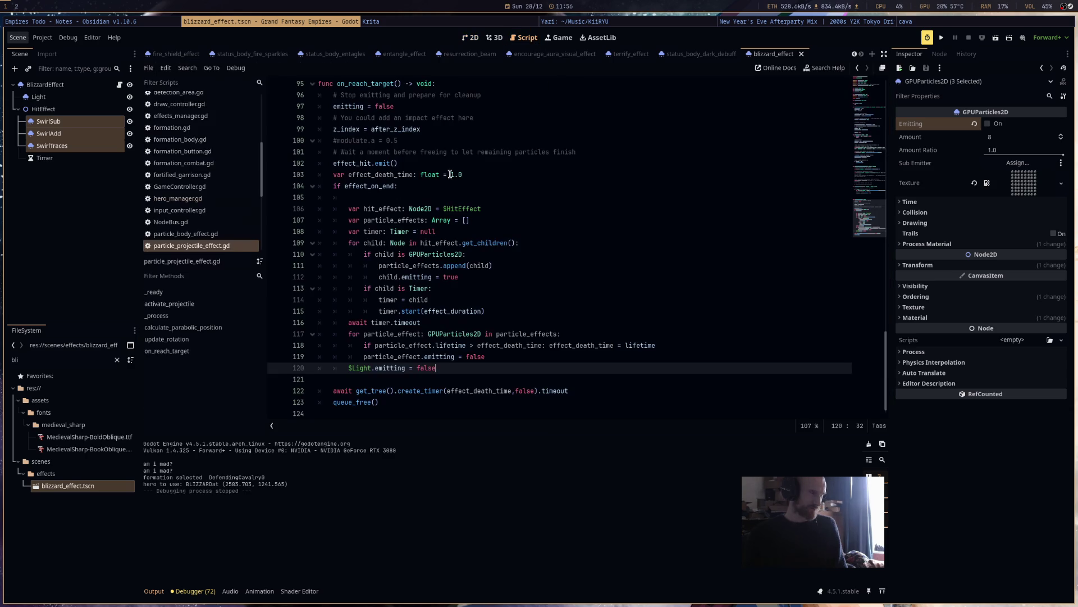
scroll(228, 211, "down", 5)
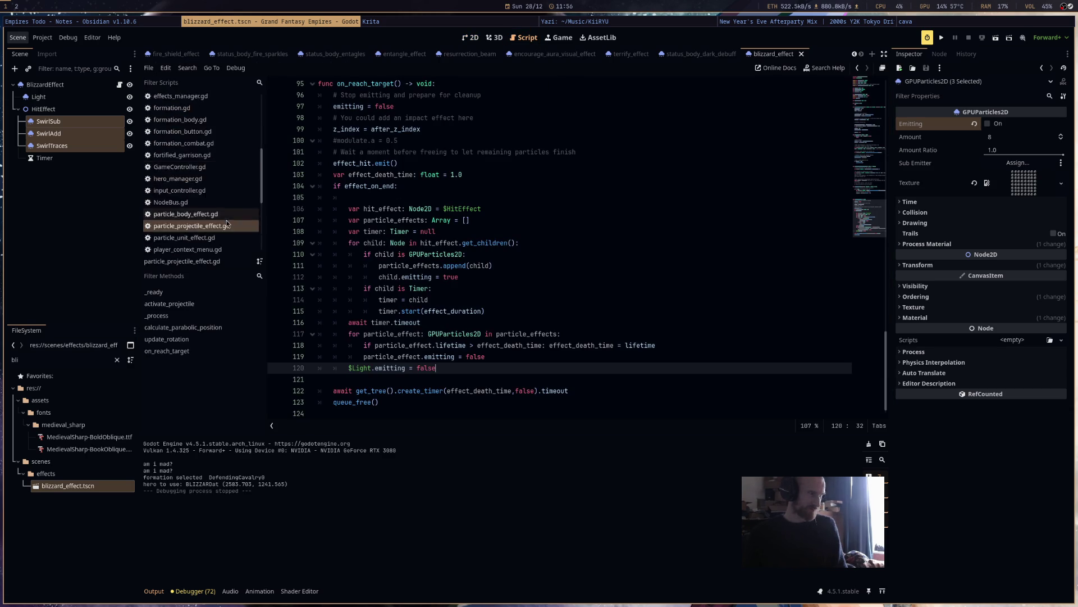
left_click(210, 178)
scroll(874, 339, "up", 5)
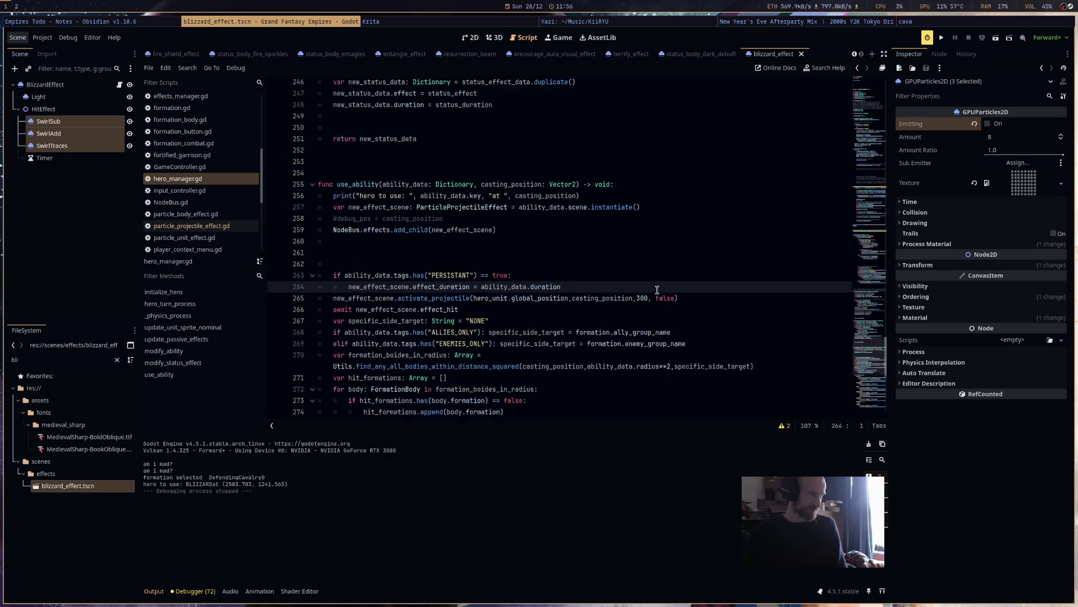
scroll(873, 340, "down", 8)
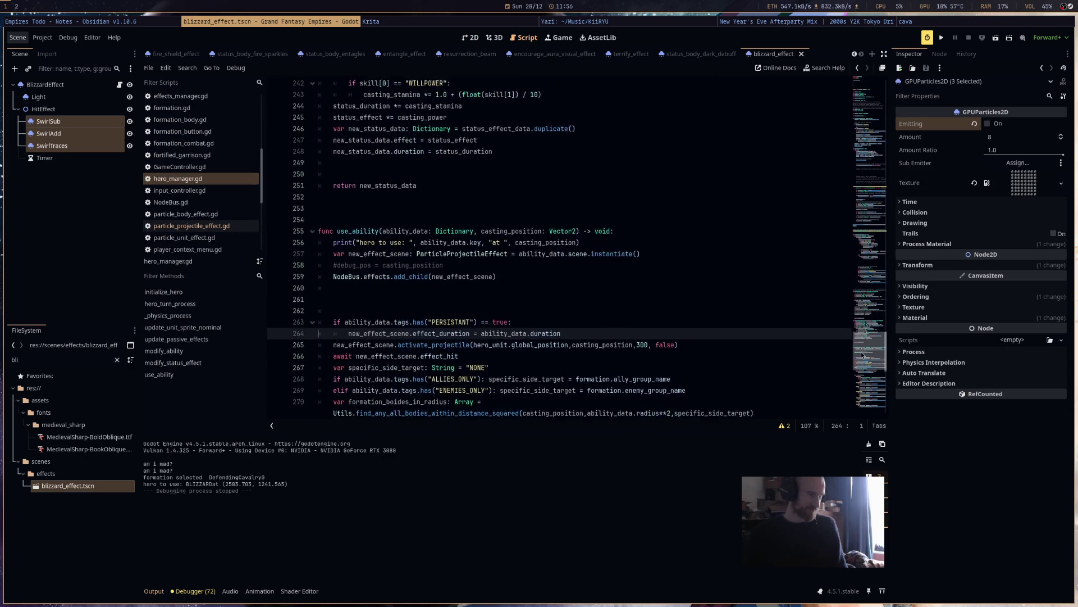
left_click_drag(863, 357, 864, 129)
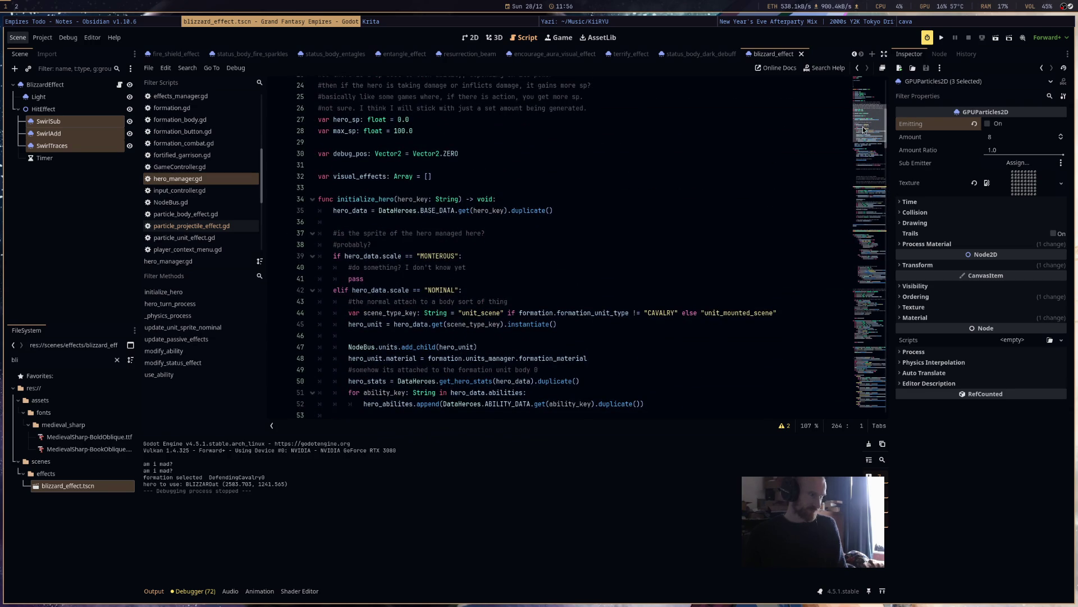
Declare persistant_effects as an Array on a new line below visual_effects
left_click(459, 175)
key("Return")
type("ar persistant_e")
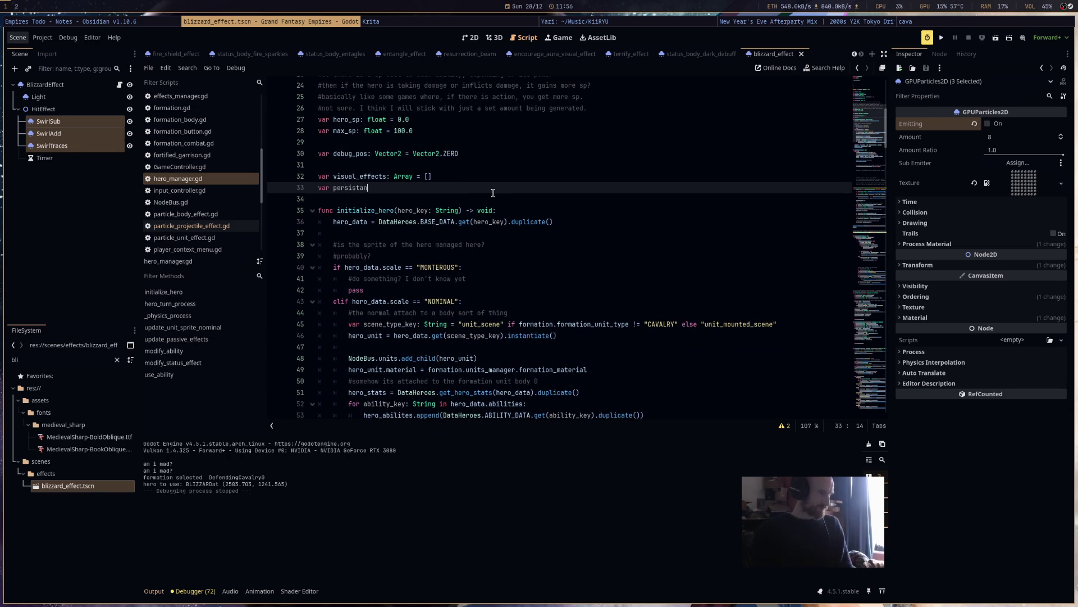
type("ffects: ")
type("Array = [")
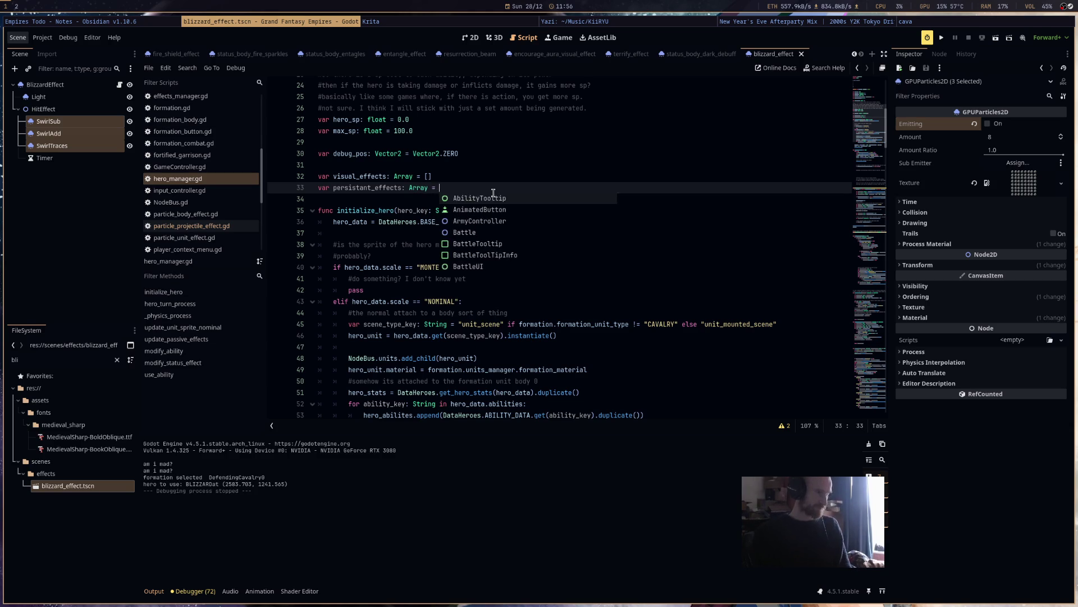
Scroll hero_manager.gd to use_ability and its PERSISTANT-tag branch around line 255
scroll(558, 277, "down", 20)
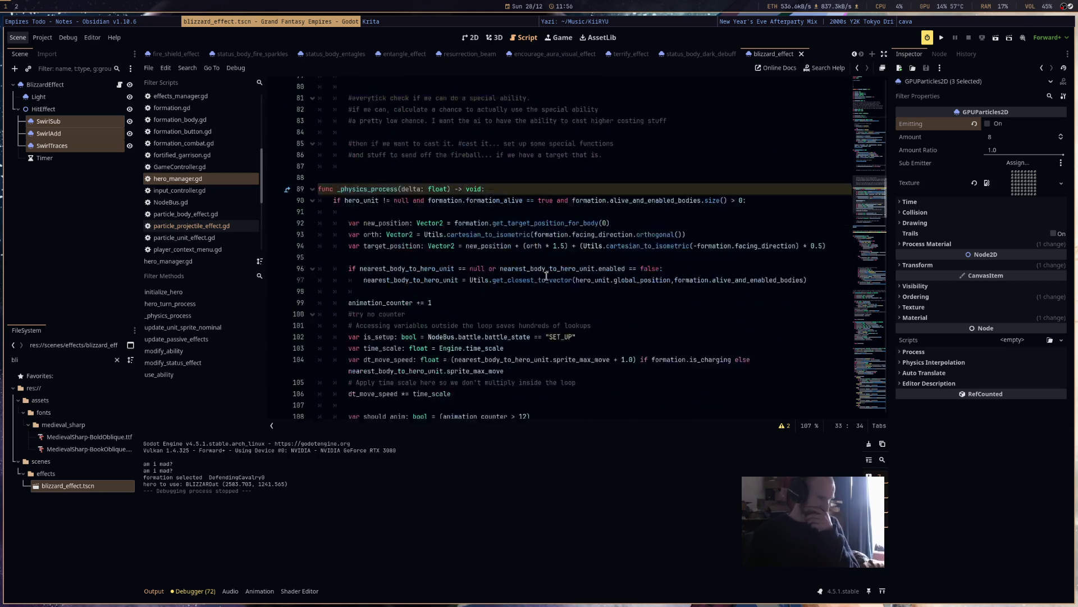
scroll(558, 277, "down", 20)
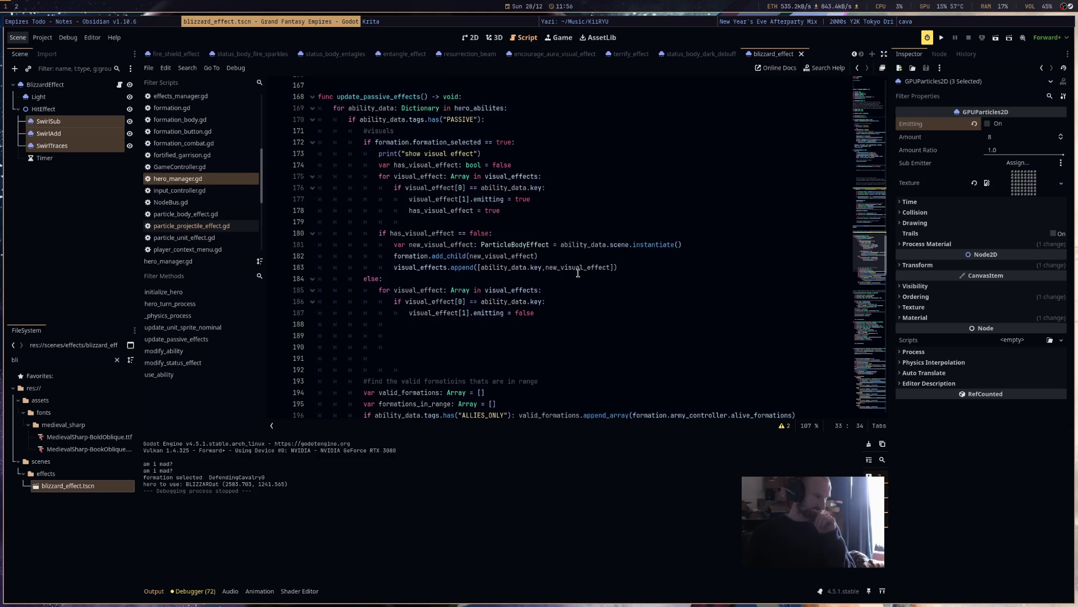
scroll(577, 273, "down", 5)
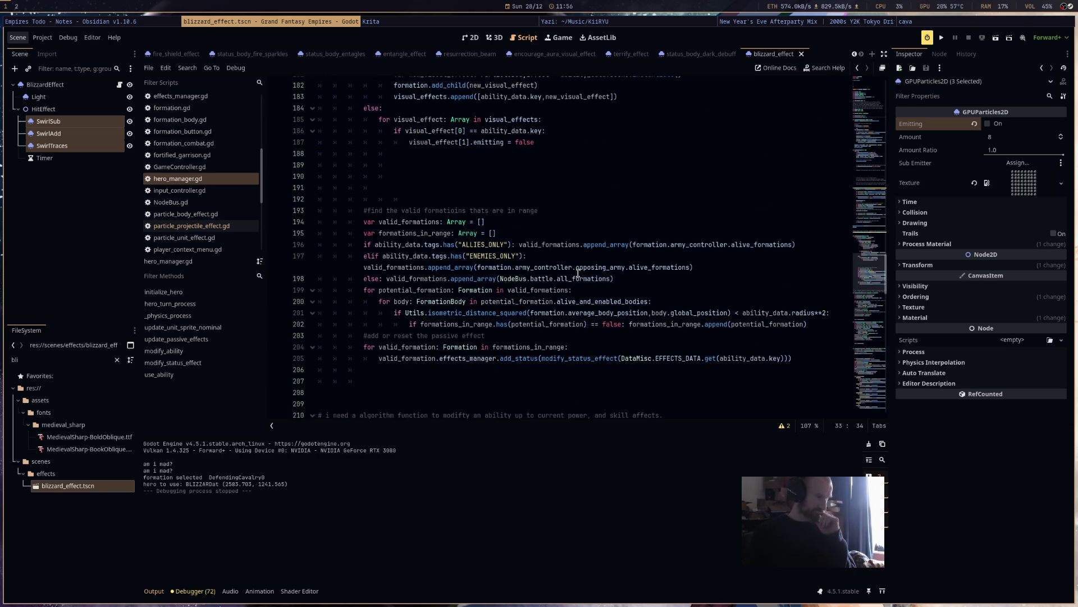
scroll(578, 273, "up", 20)
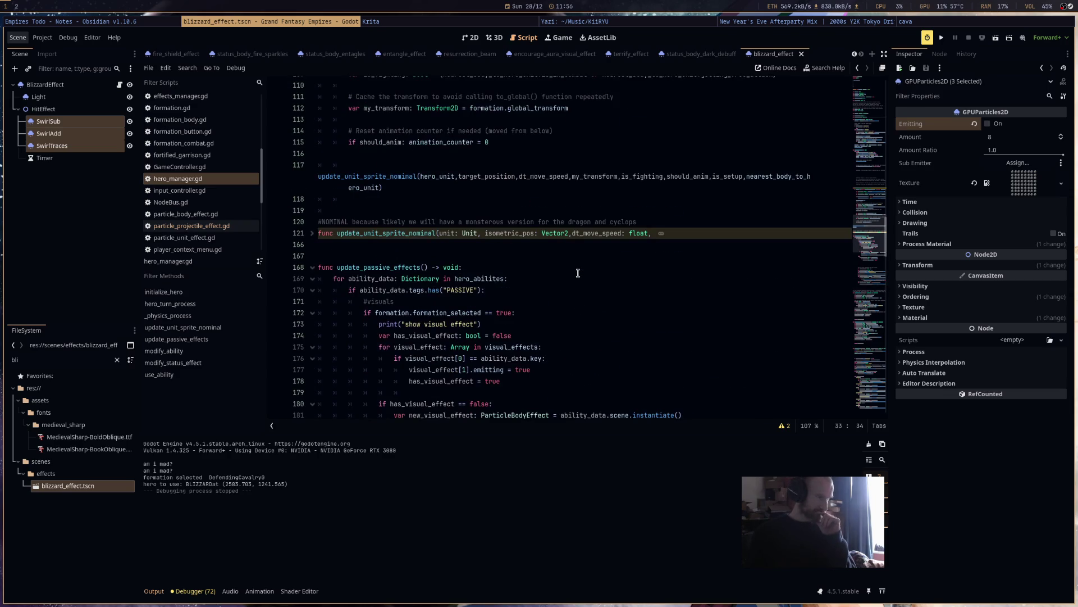
scroll(578, 273, "up", 5)
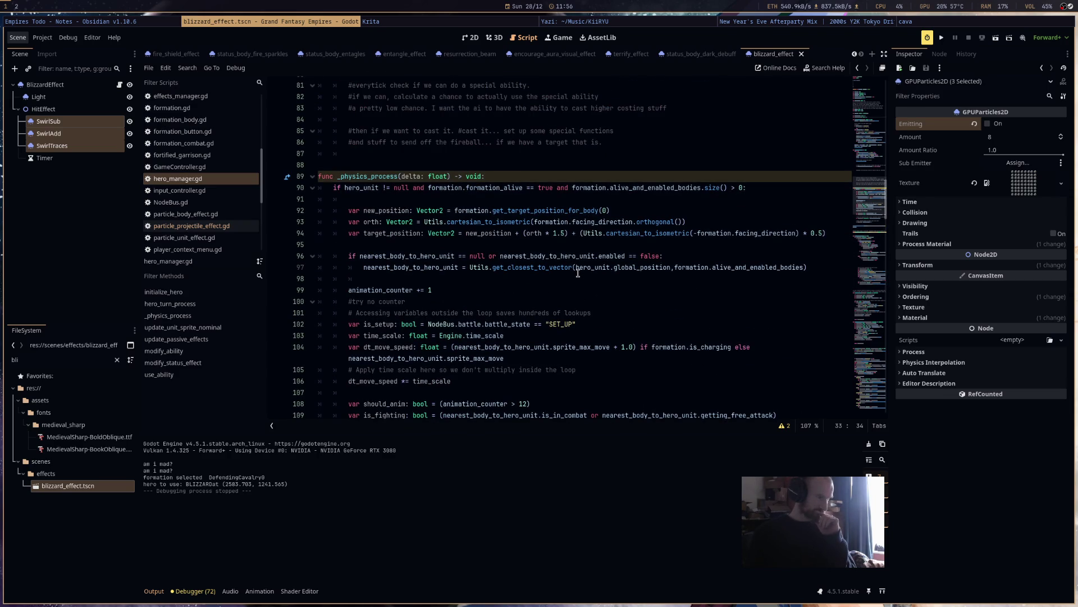
scroll(578, 273, "up", 10)
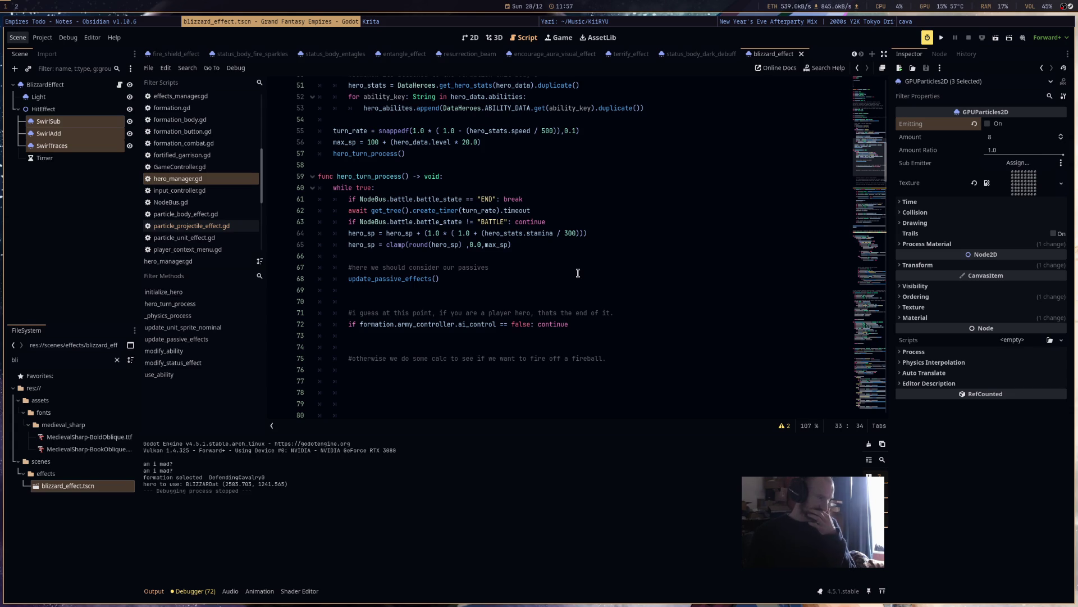
scroll(578, 273, "up", 4)
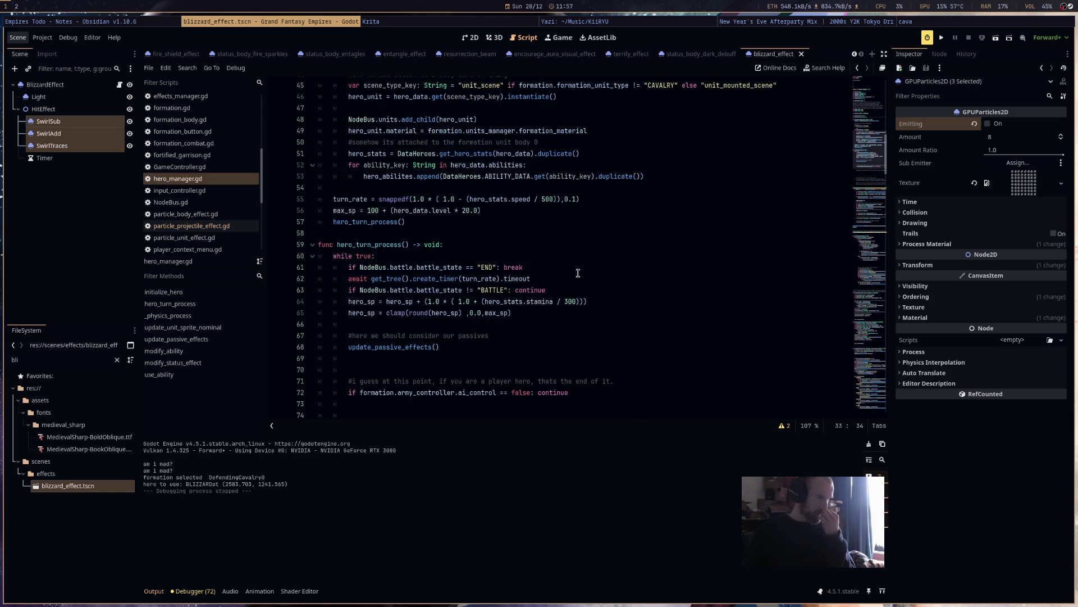
scroll(578, 273, "down", 12)
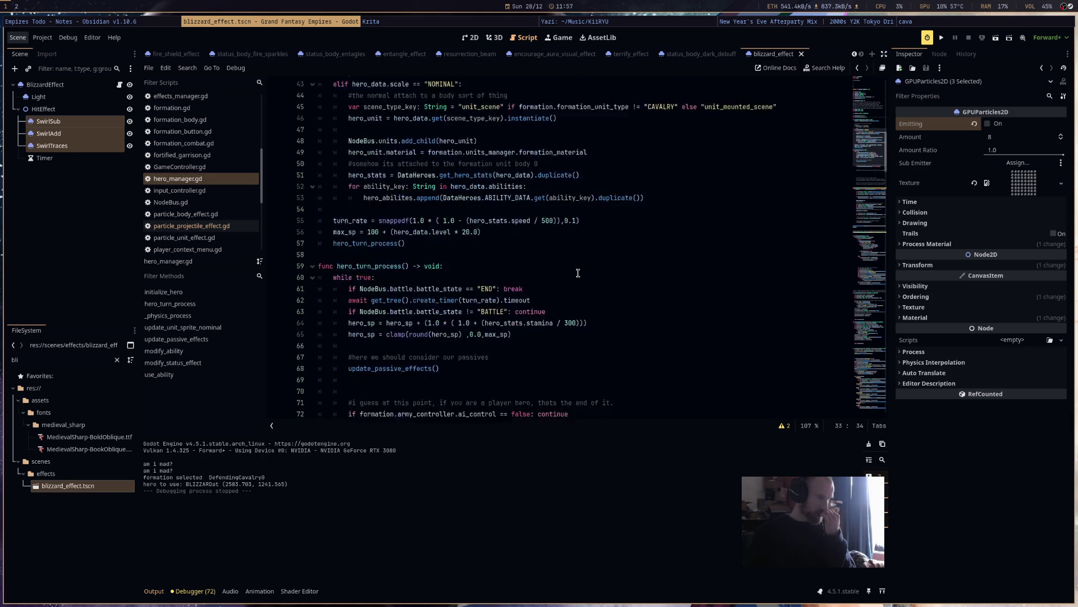
scroll(578, 272, "down", 5)
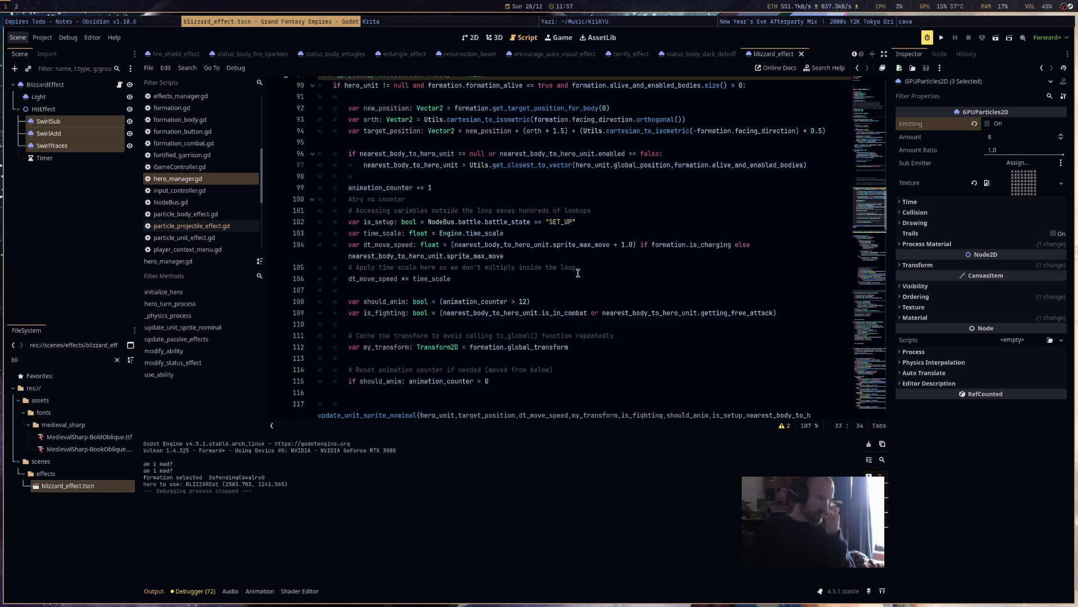
scroll(577, 273, "down", 5)
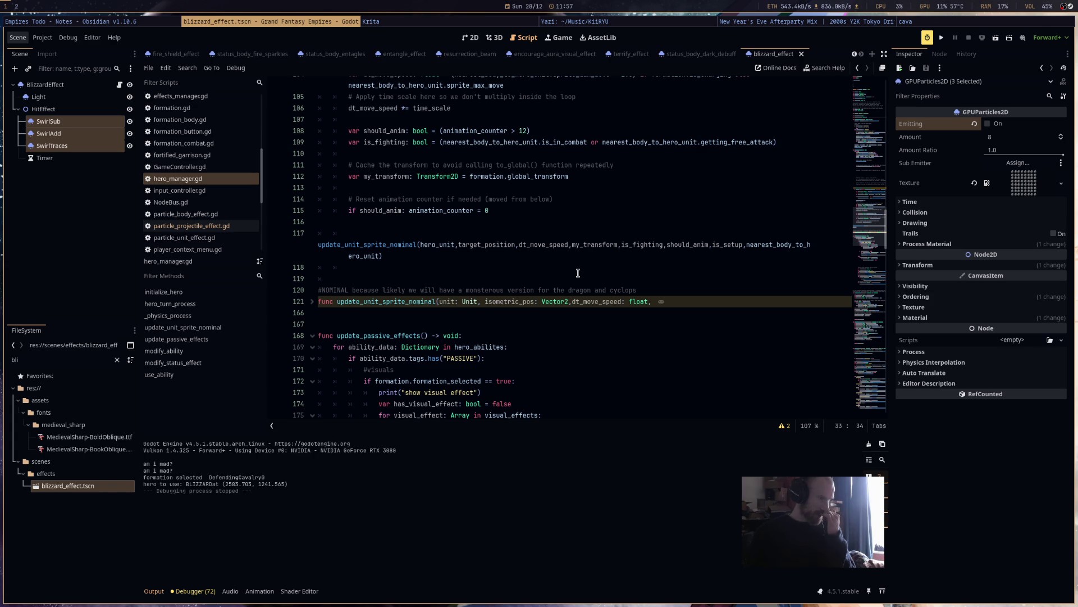
scroll(578, 273, "down", 10)
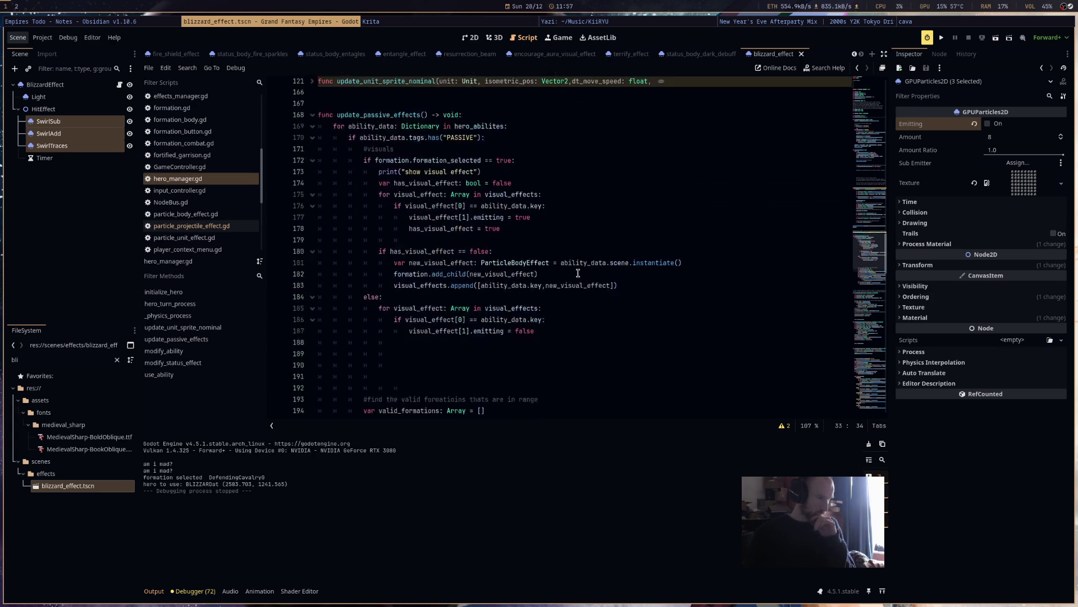
scroll(578, 272, "down", 17)
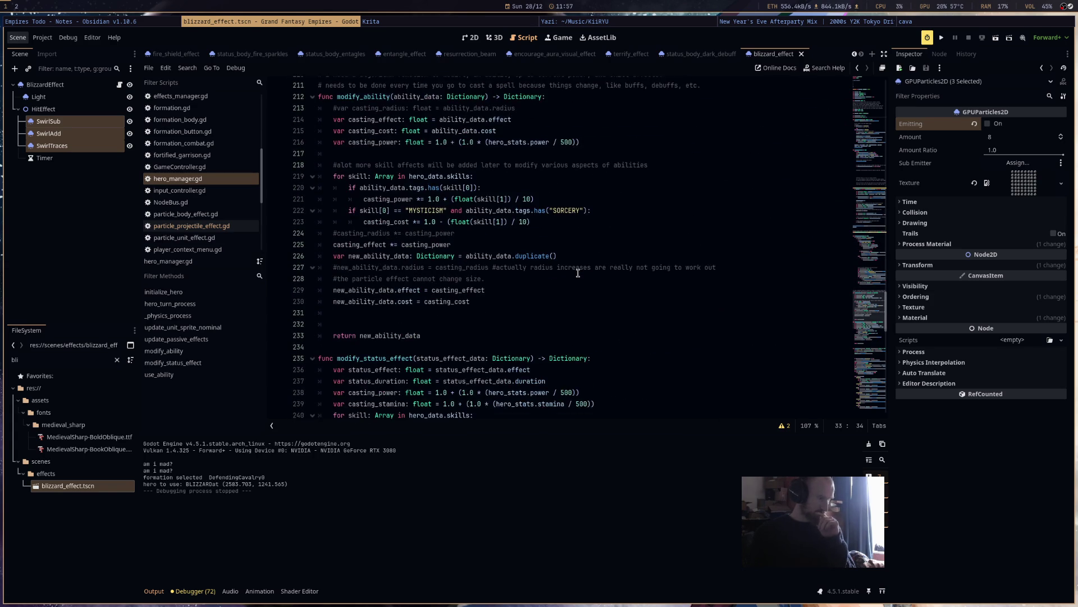
scroll(578, 273, "down", 8)
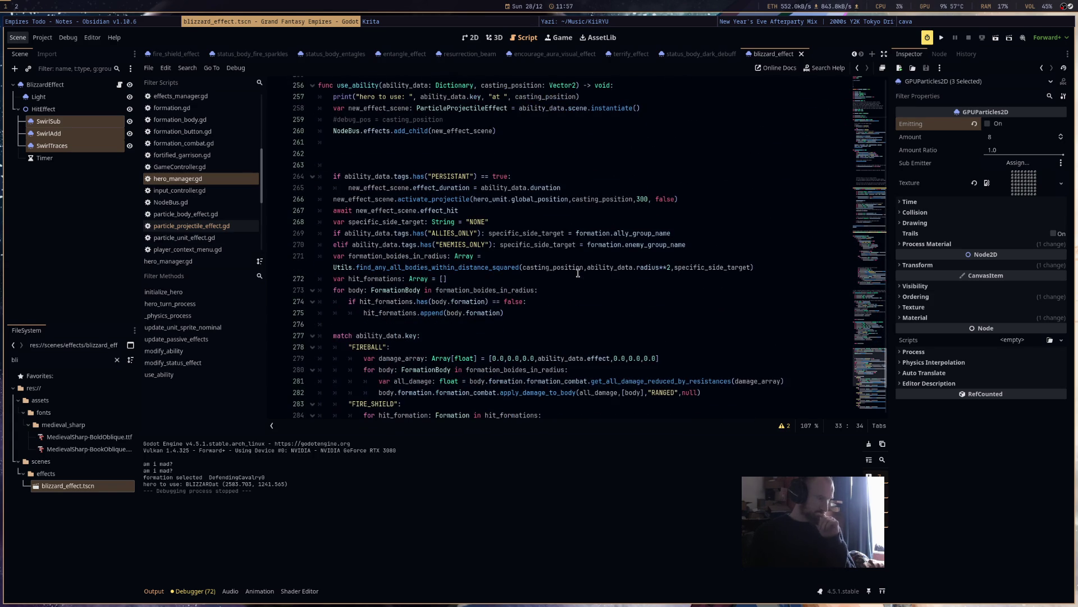
Add persistant_effects.append([ability_data.key,new_effect_scene]) as line 266 after the effect_duration line
left_click(573, 188)
key("Return")
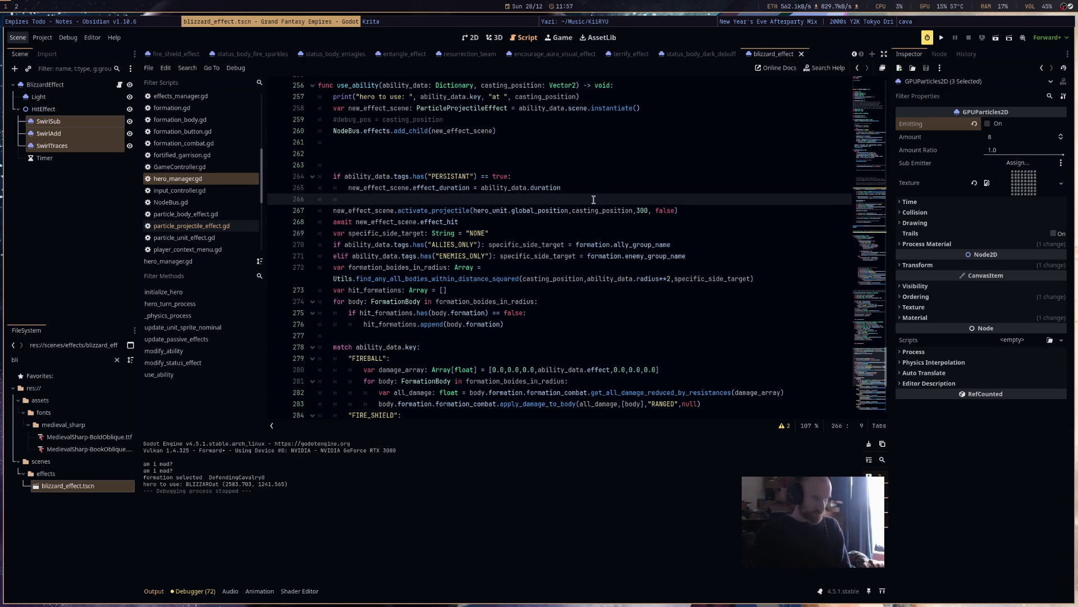
type("per")
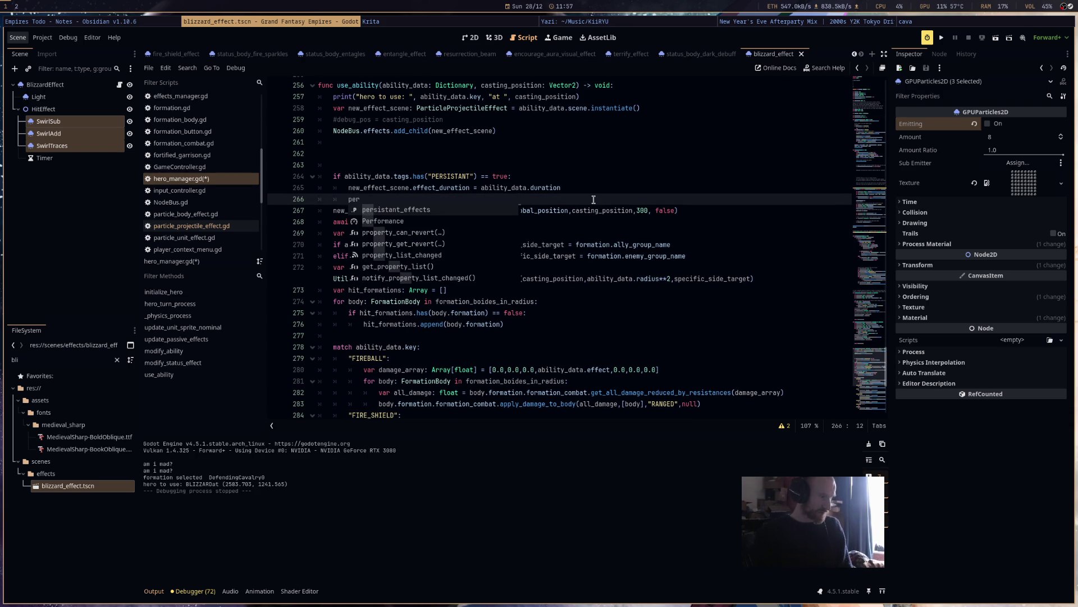
key("Return")
type(".append")
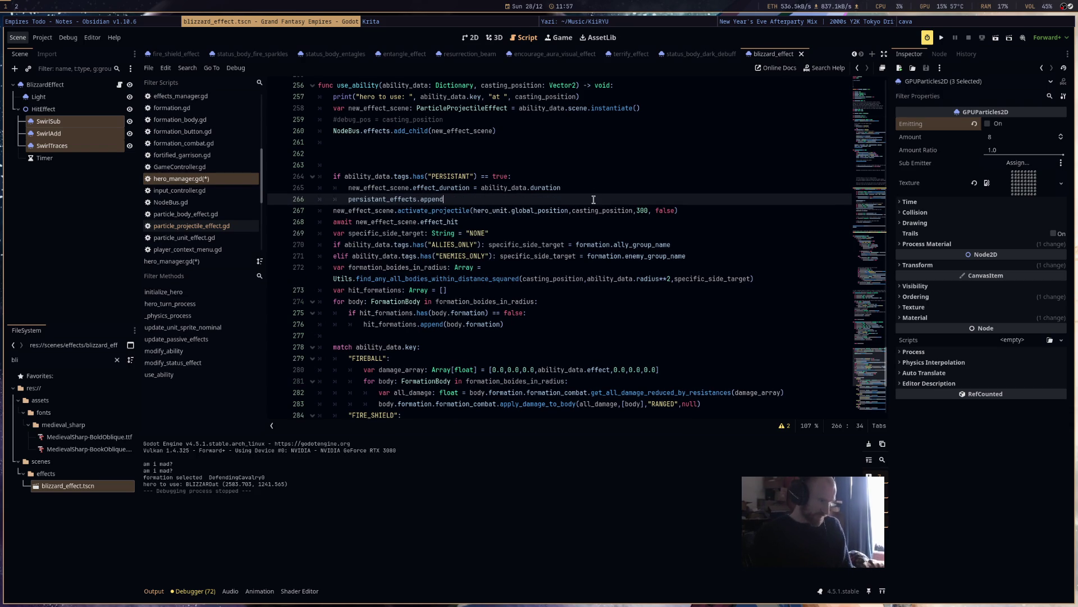
type("([")
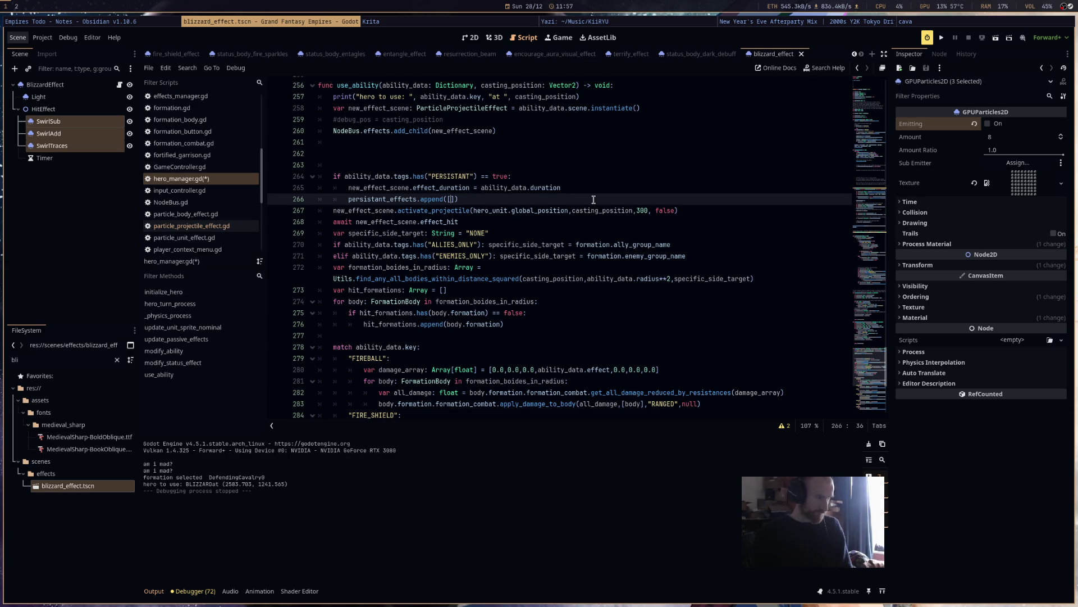
type("ability_data")
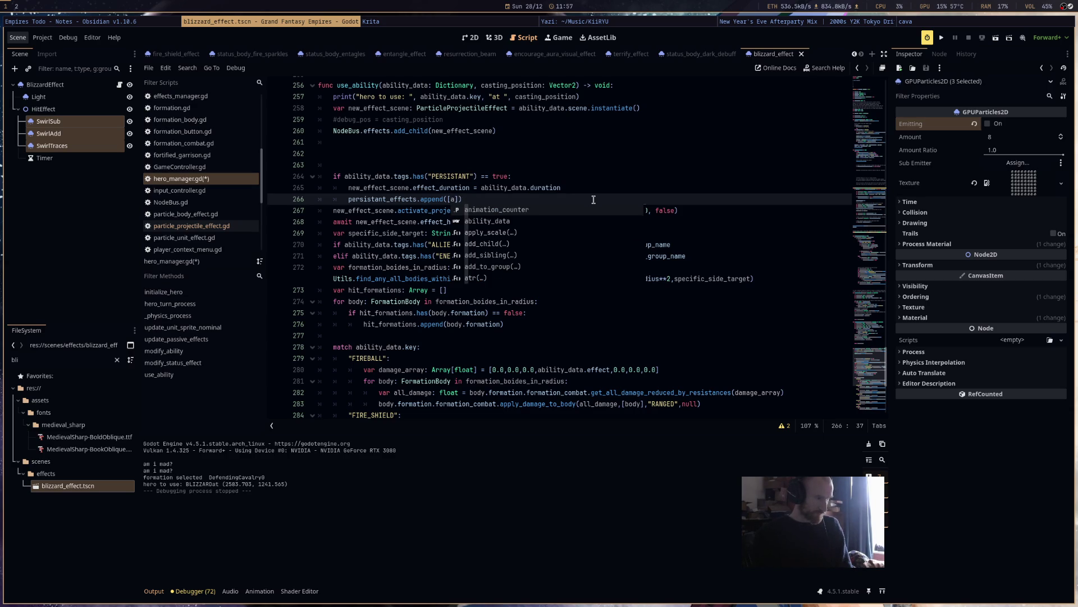
type(",")
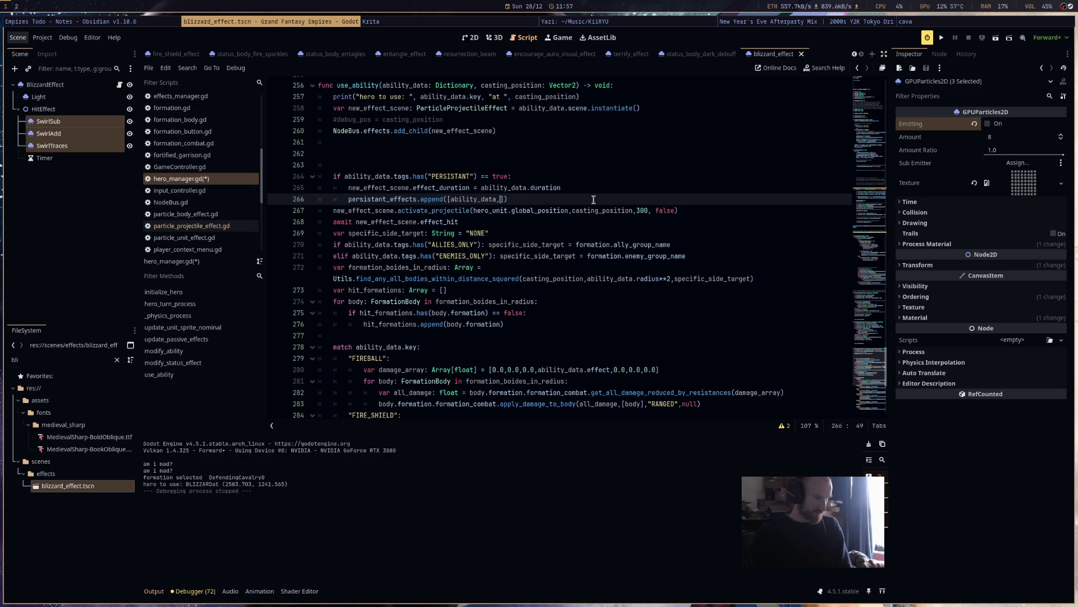
key("BackSpace")
type(".key,")
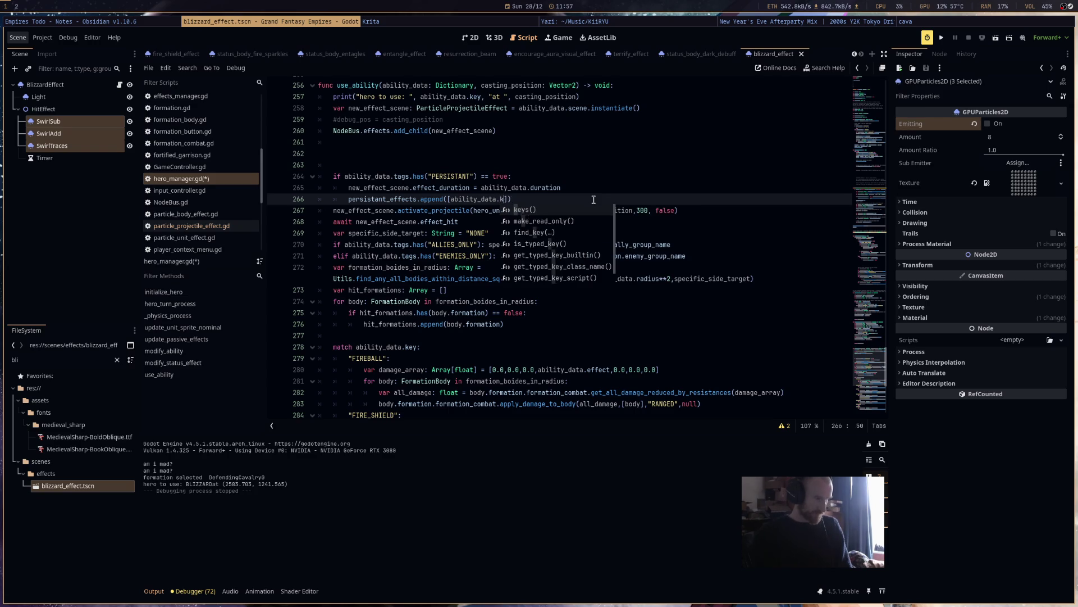
key("Escape")
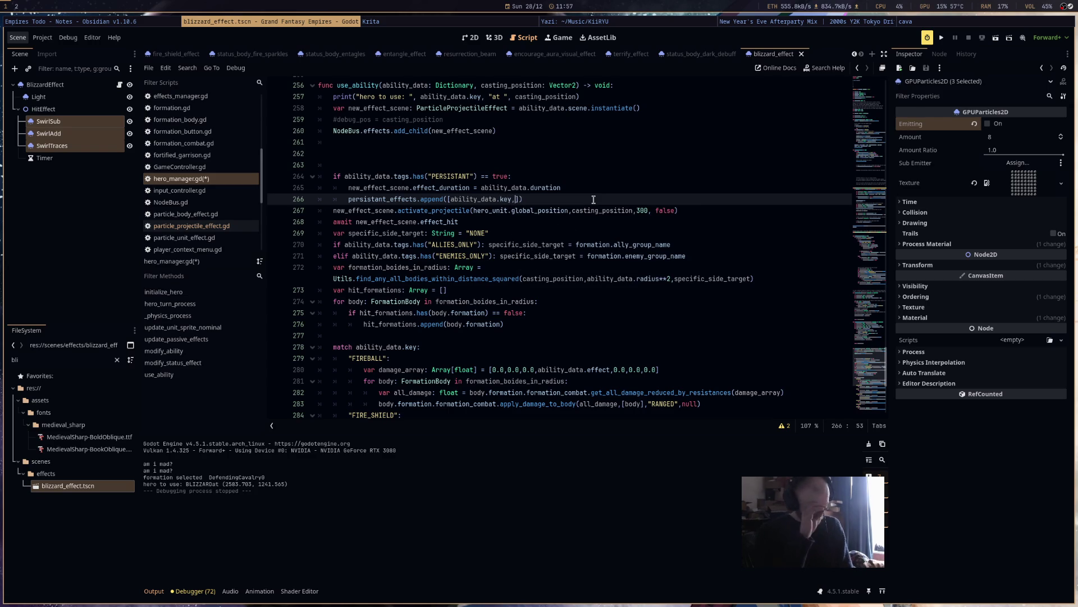
type("new")
key("Return")
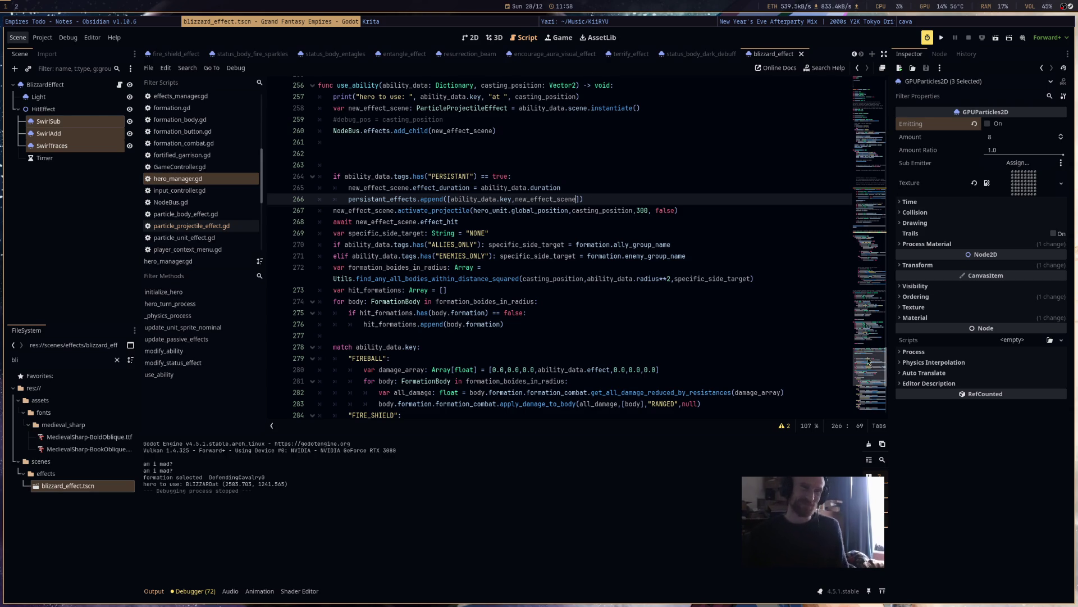
left_click(855, 391)
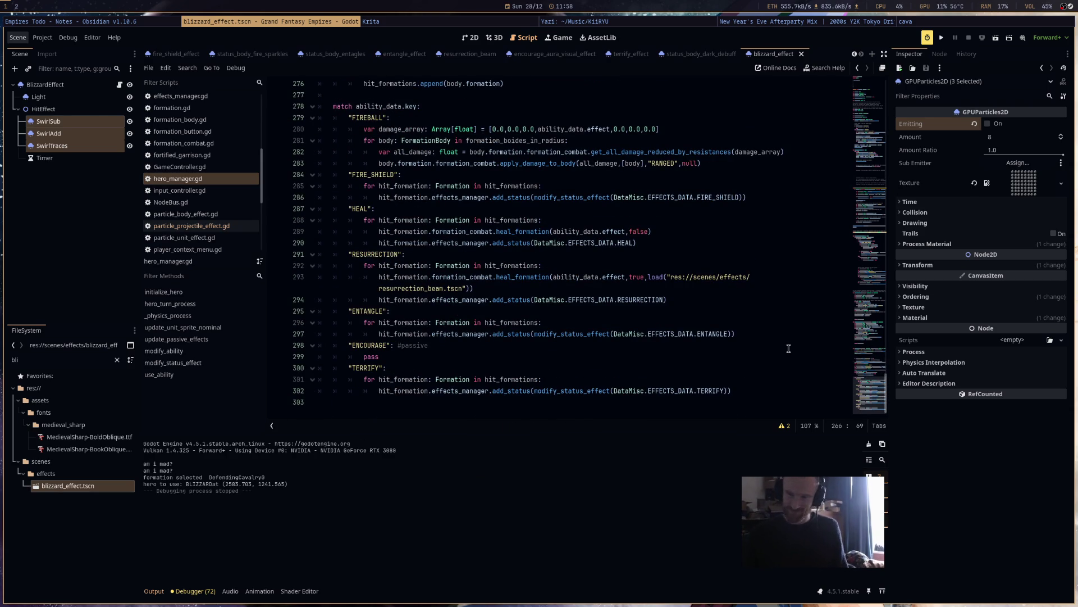
scroll(780, 346, "up", 8)
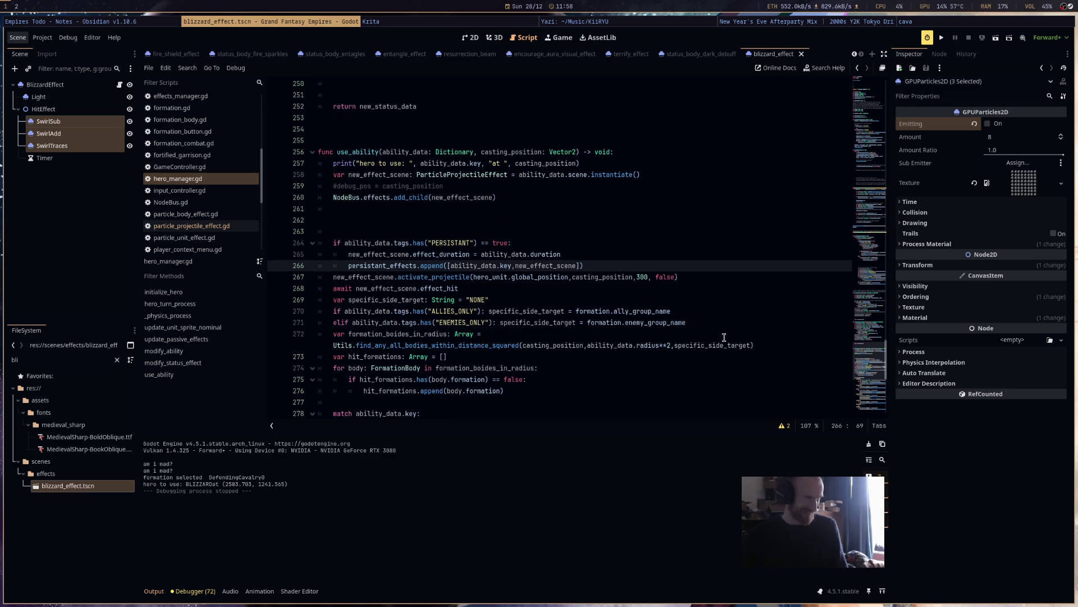
scroll(747, 340, "up", 2)
scroll(723, 337, "up", 5)
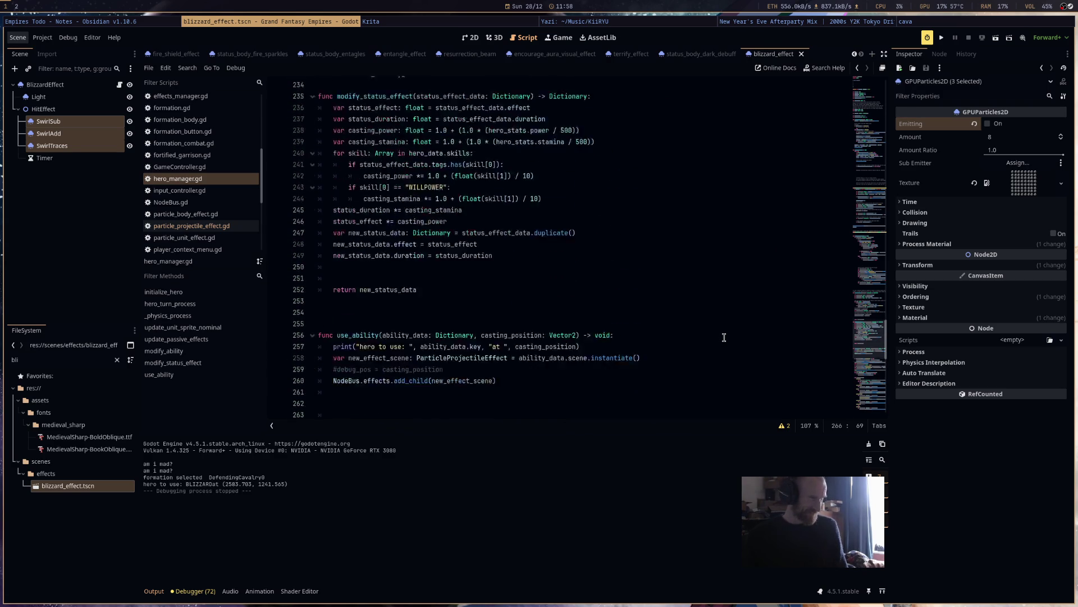
scroll(724, 337, "down", 11)
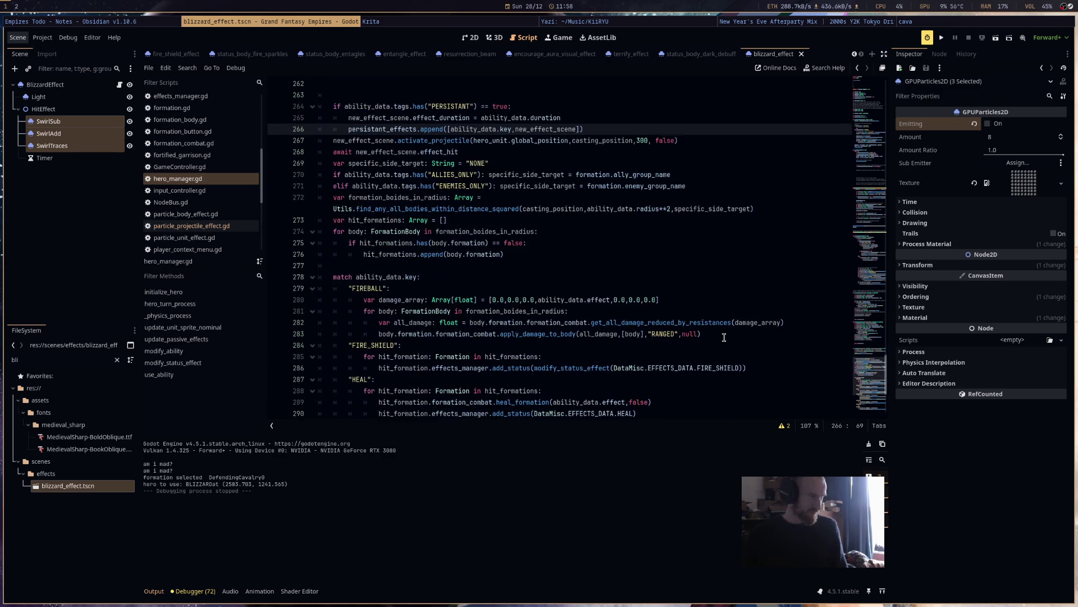
scroll(724, 337, "down", 5)
scroll(724, 337, "up", 1)
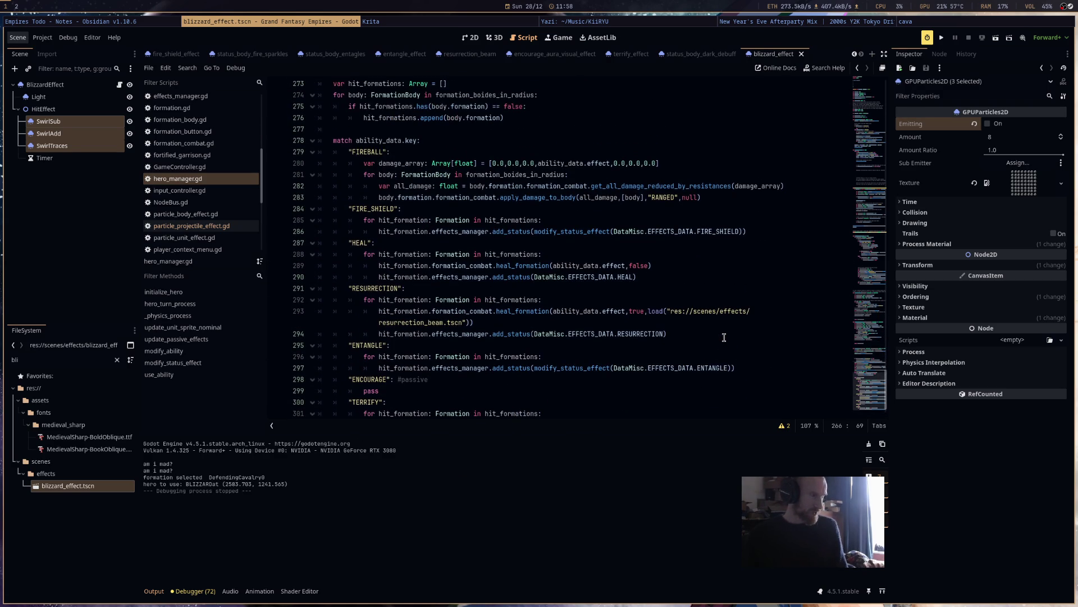
scroll(723, 337, "up", 3)
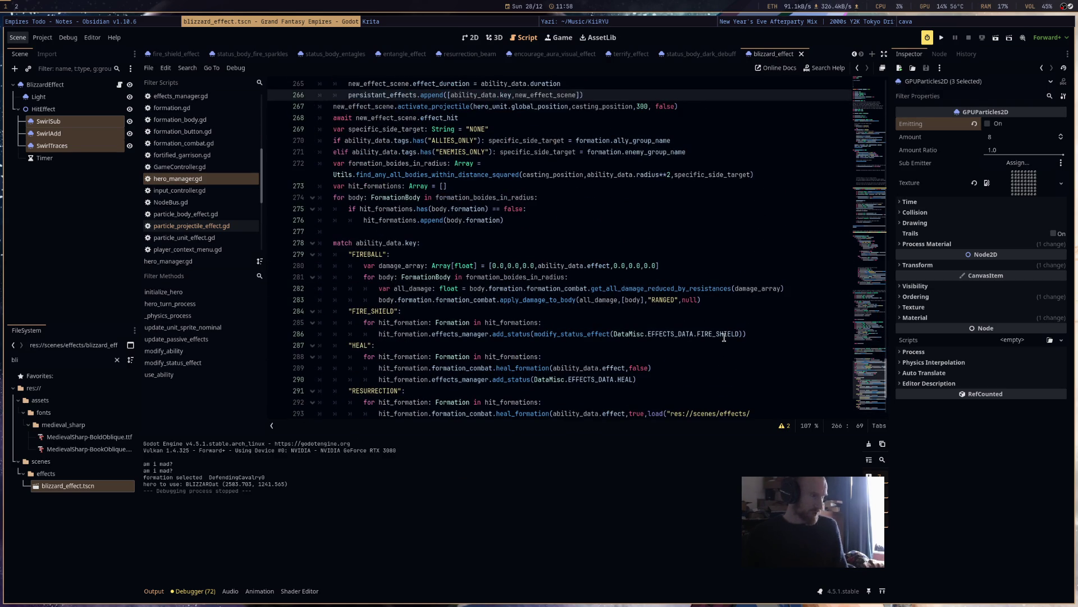
scroll(724, 336, "up", 3)
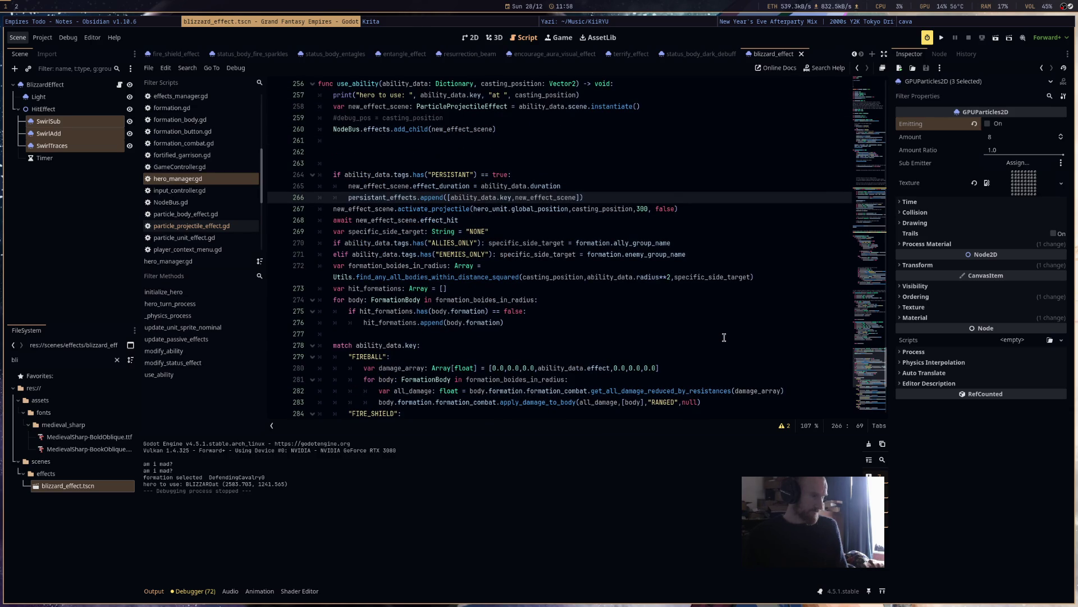
scroll(724, 337, "up", 15)
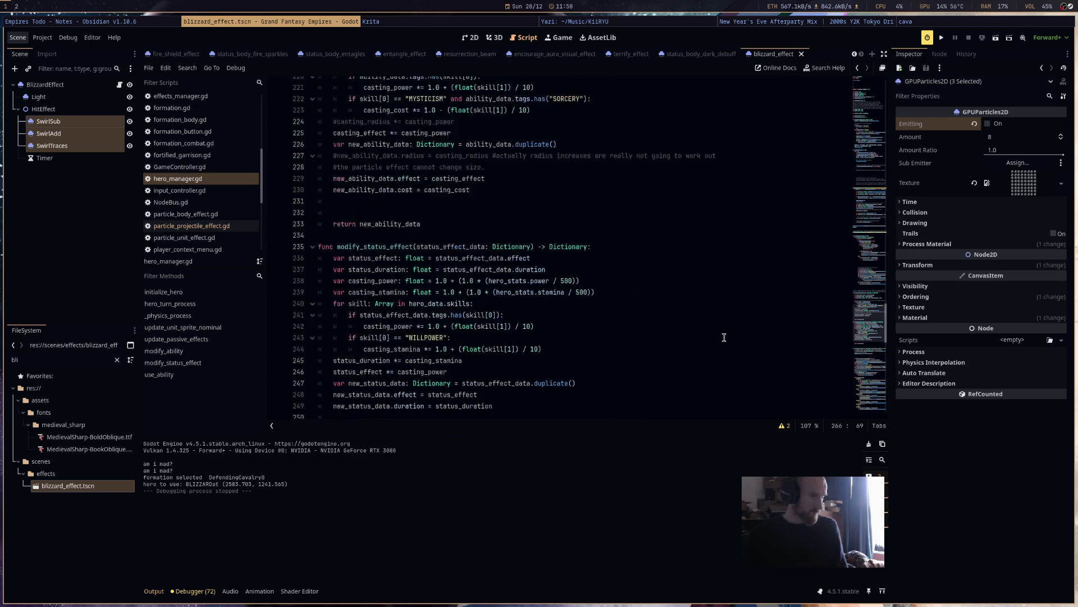
scroll(724, 337, "up", 18)
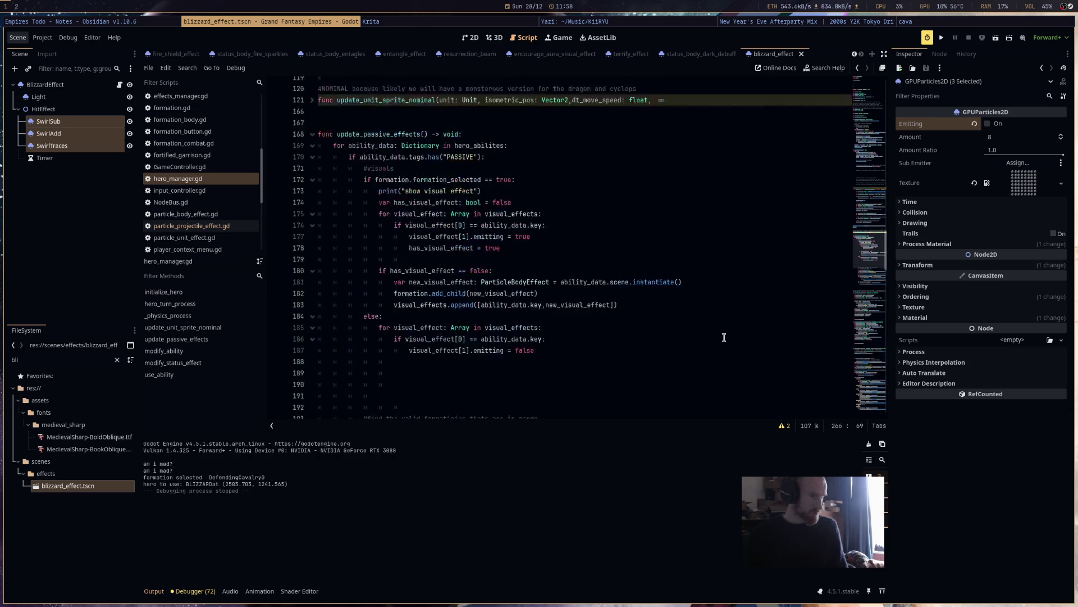
scroll(723, 337, "up", 4)
Insert a stub func update_persistant_effects() -> void: containing pass above update_passive_effects
left_click(441, 322)
key("Return")
key("Return")
key("Up")
type("func update_persistant_e")
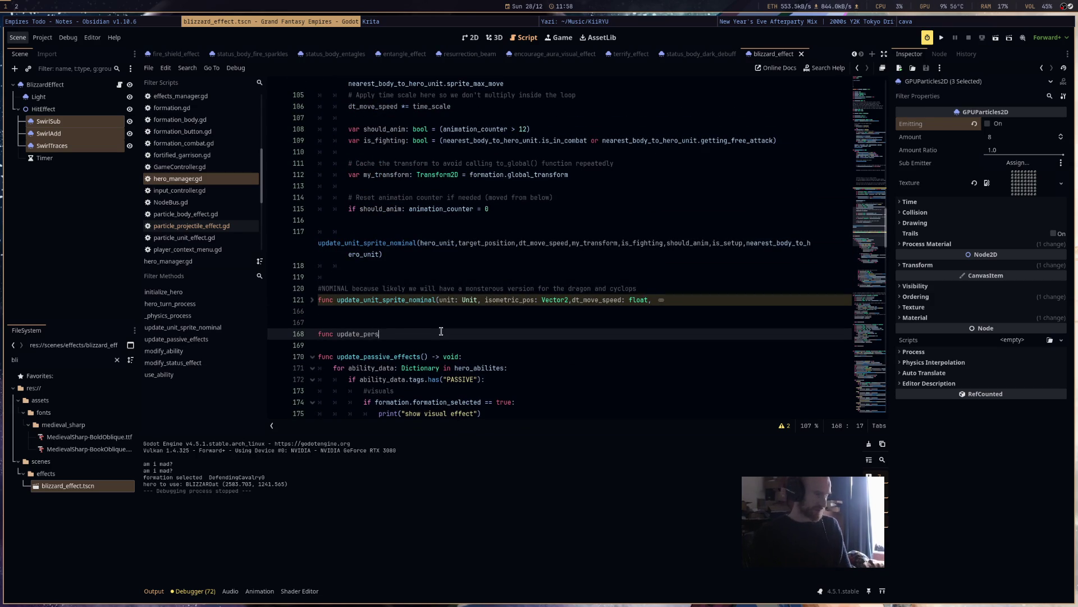
type("ffects() -> ")
type("void:")
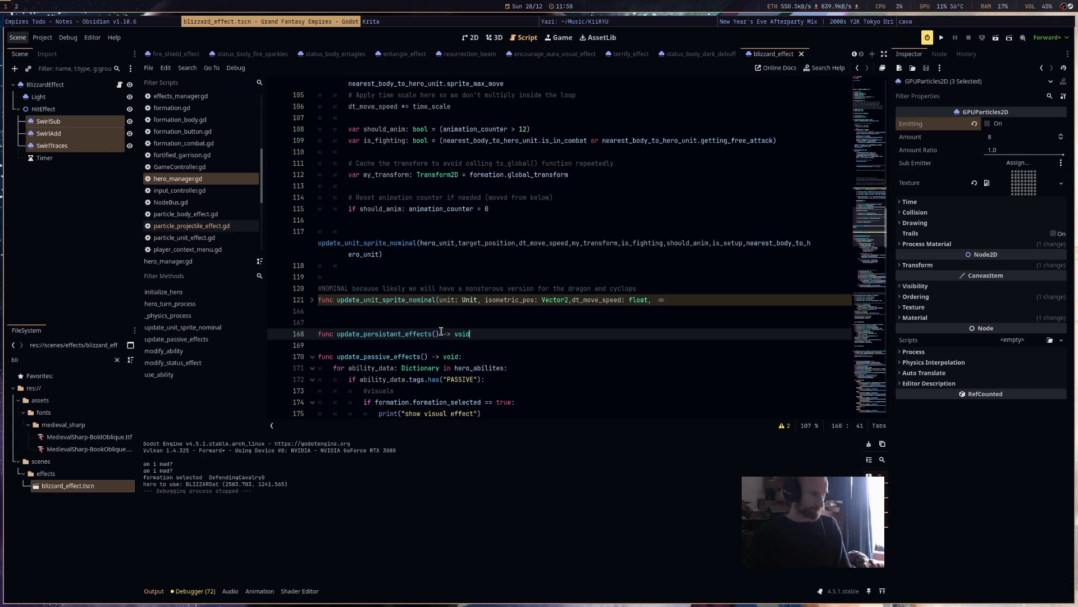
key("Return")
type("pass")
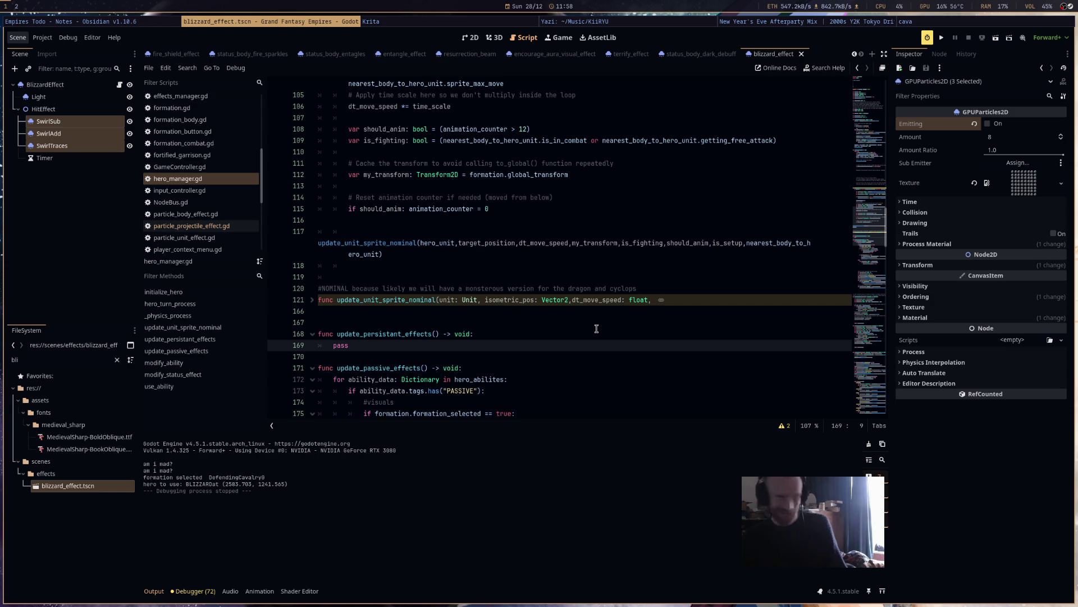
scroll(603, 330, "up", 5)
scroll(622, 326, "up", 6)
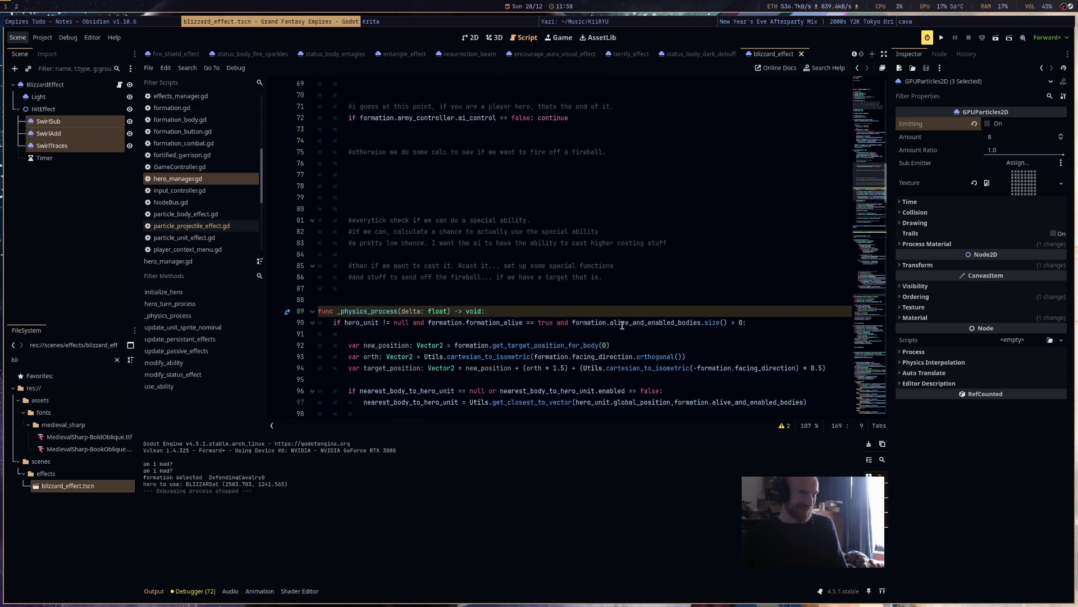
scroll(622, 325, "down", 20)
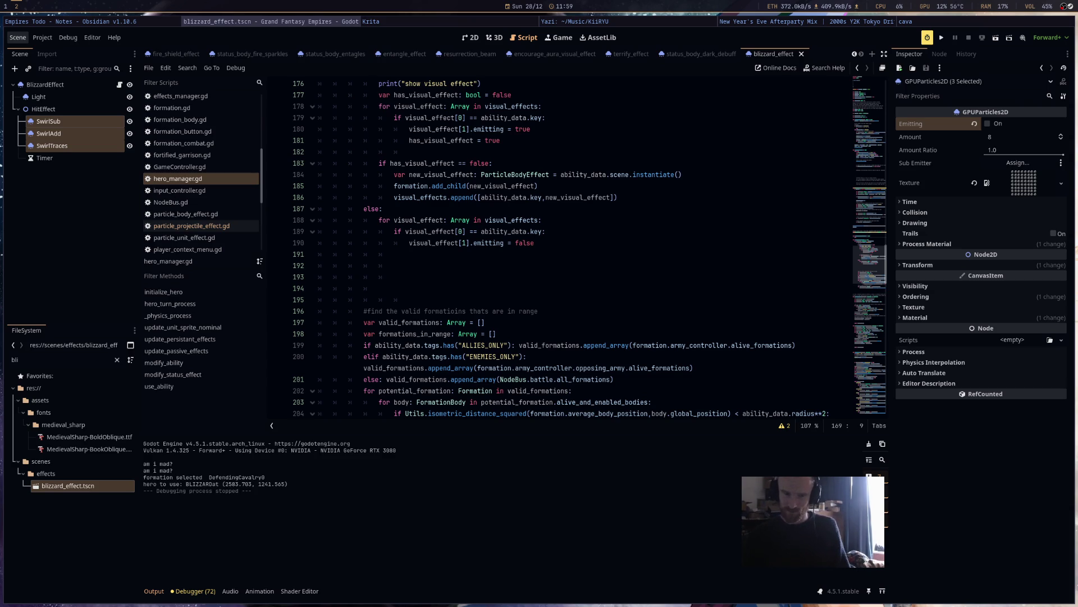
left_click(646, 231)
scroll(647, 231, "up", 3)
scroll(647, 232, "up", 20)
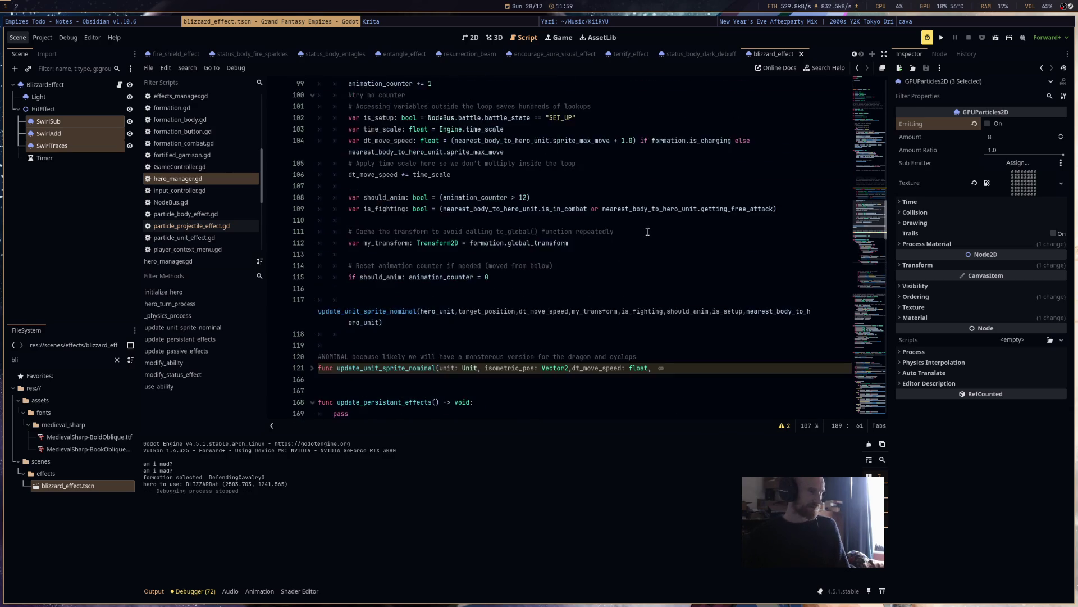
scroll(213, 199, "up", 3)
Correct the PERSISTANT ability tag to PERSISTENT in DataHeroes.gd and save it
left_click(208, 129)
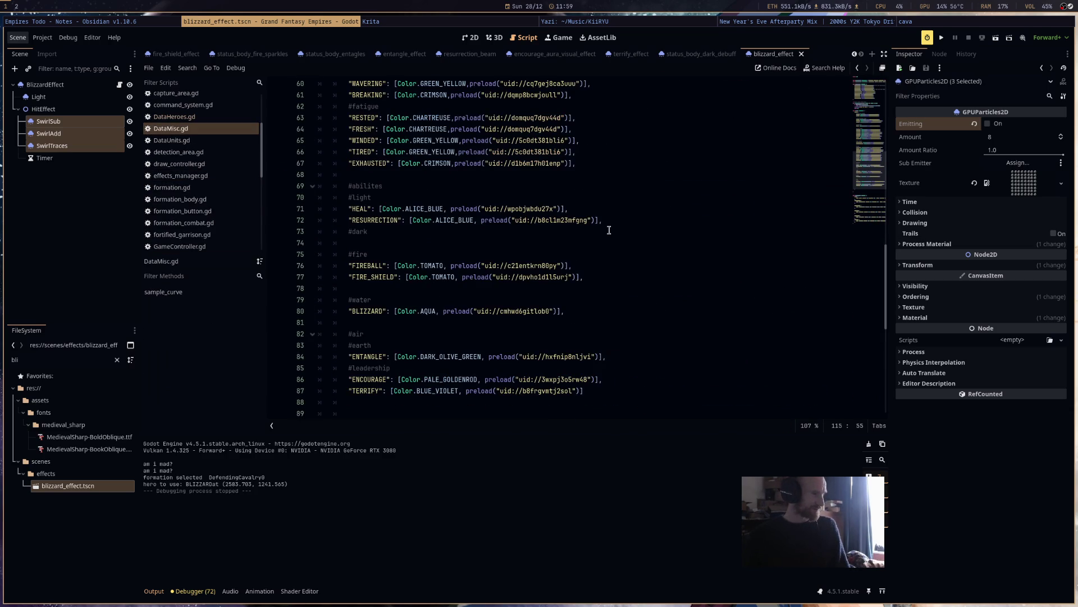
scroll(607, 224, "up", 10)
left_click(167, 117)
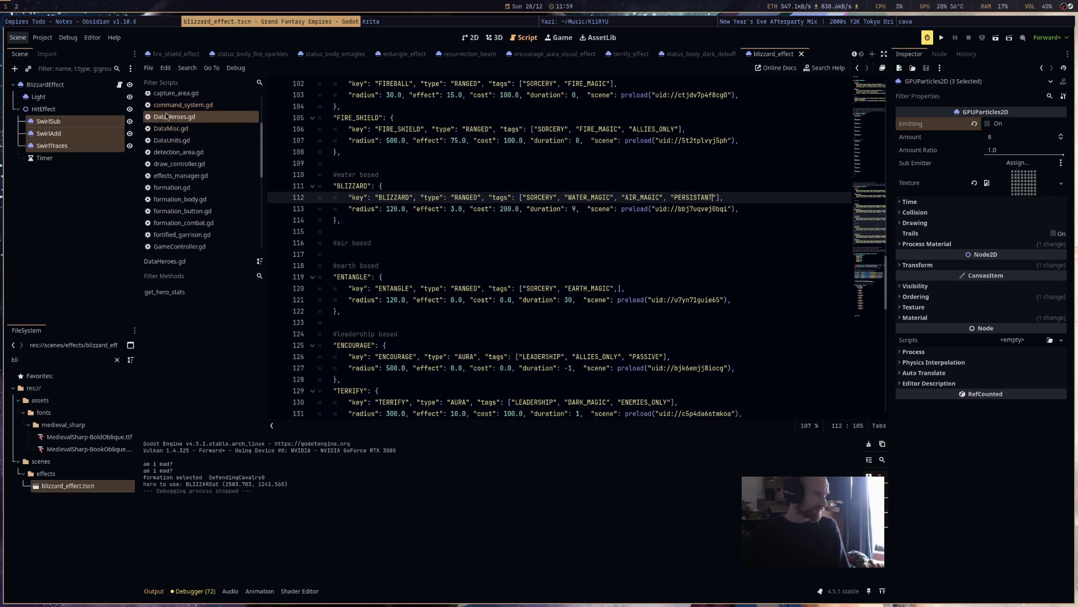
key("Left")
key("Left")
key("BackSpace")
type("E")
key("Right")
key("Right")
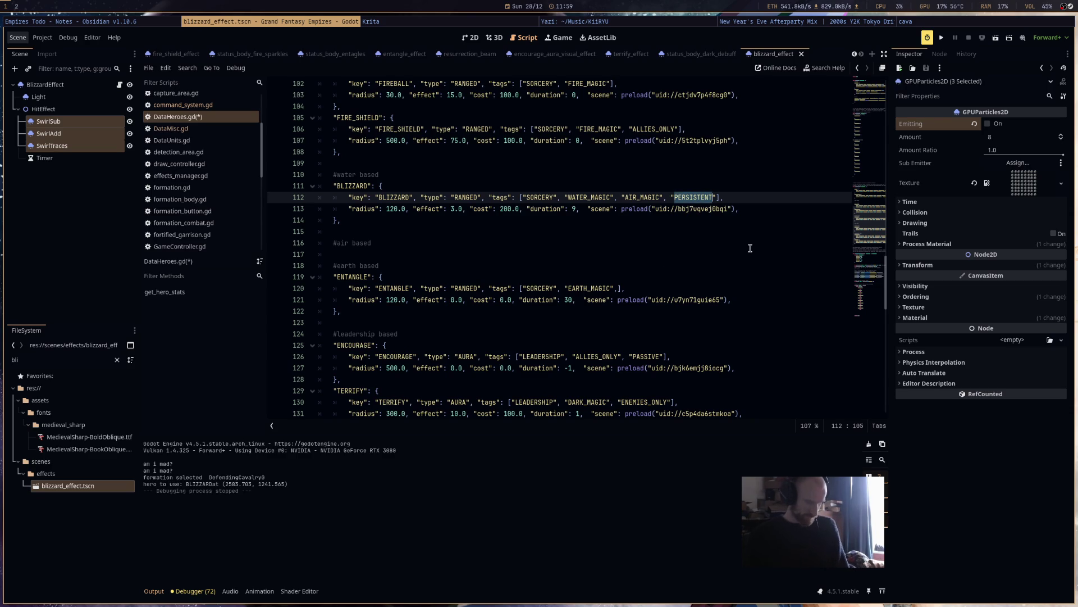
key("ctrl+s")
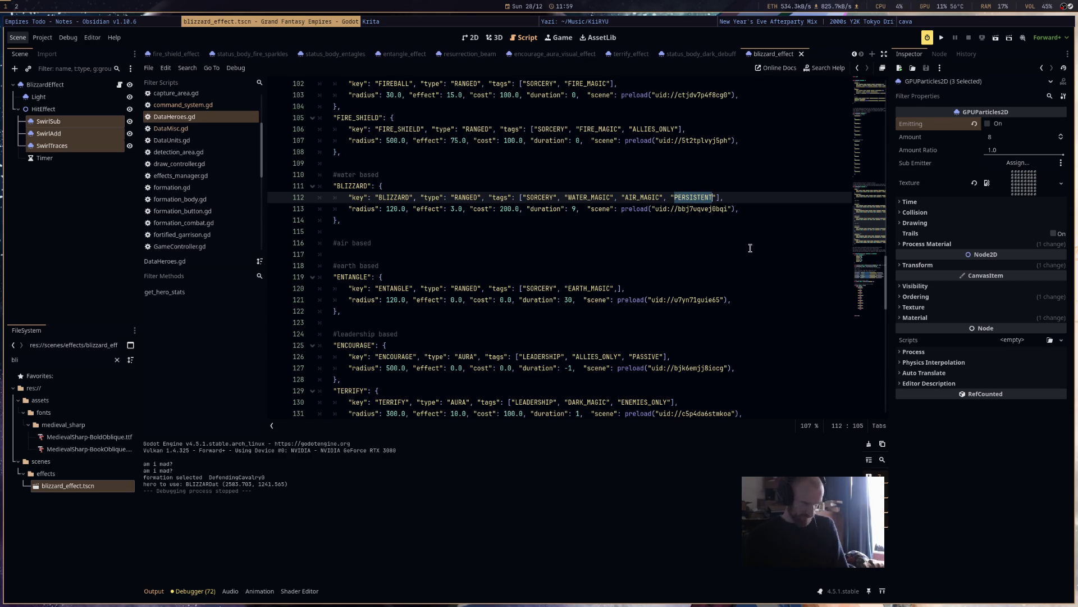
Search all project files for the misspelling PERSISTANT
left_click(187, 67)
left_click(231, 135)
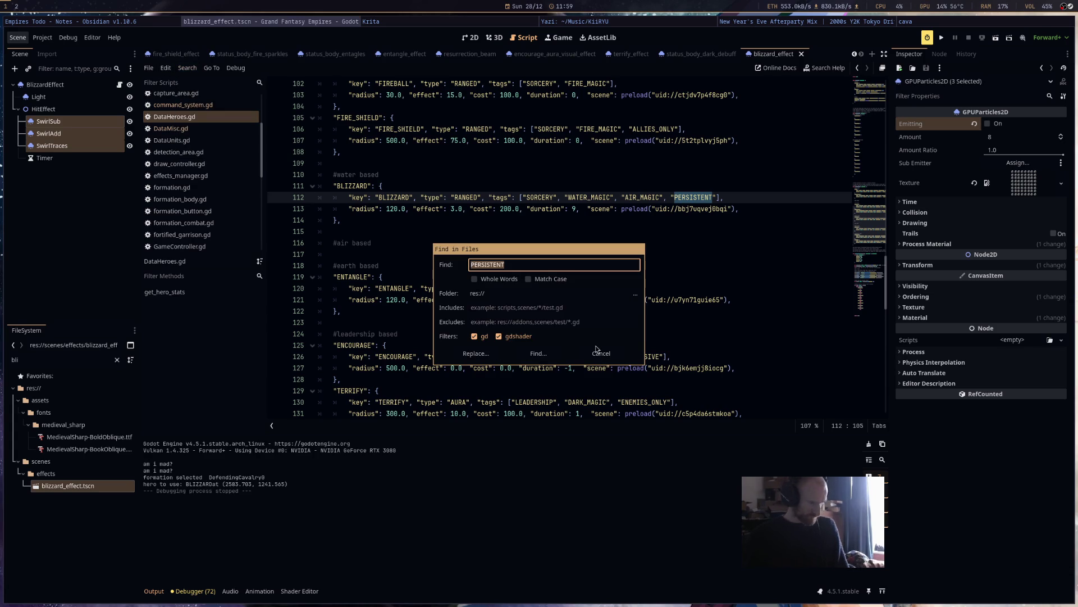
key("Right")
key("Left")
key("Left")
key("BackSpace")
type("A")
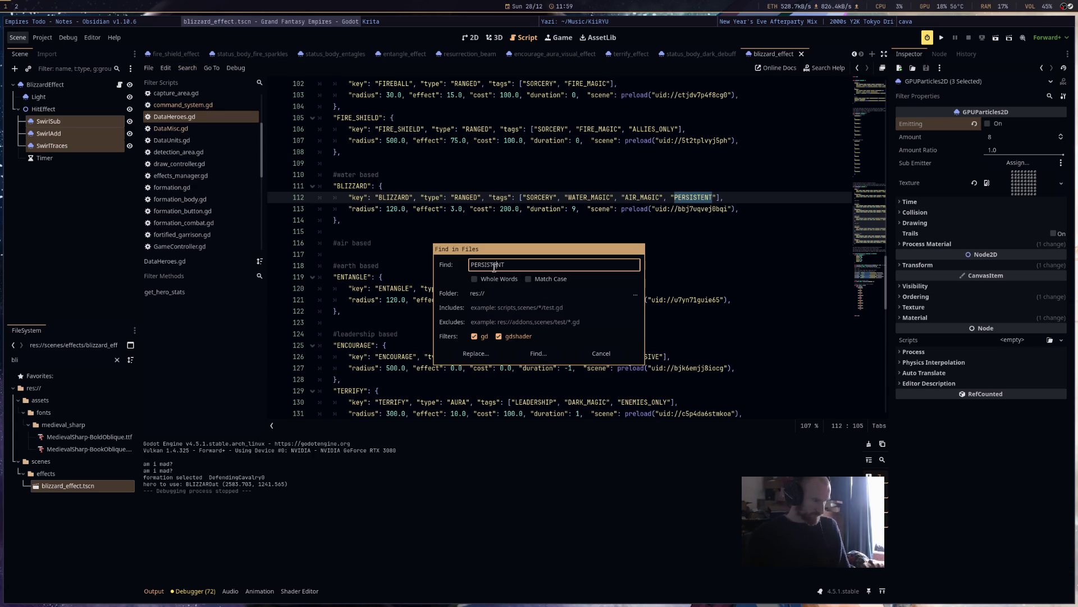
left_click(525, 359)
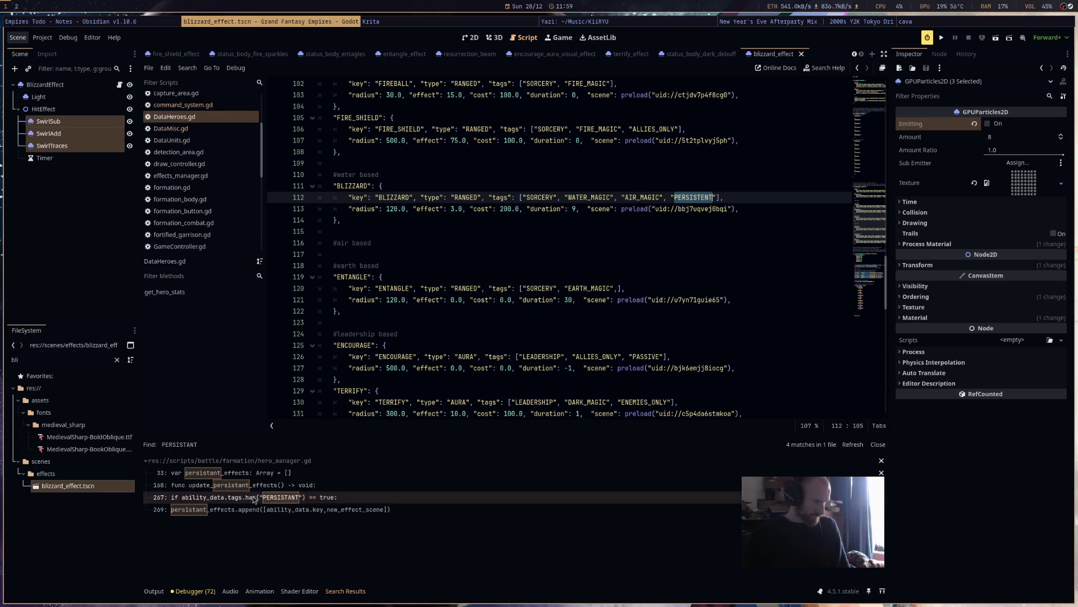
Respell persistant as persistent in the effects array declaration and the line 168 function name
left_click(268, 473)
left_click(360, 85)
key("Delete")
type("e")
left_click(236, 485)
left_click(389, 414)
key("Delete")
type("ersistent_effects() -> void:")
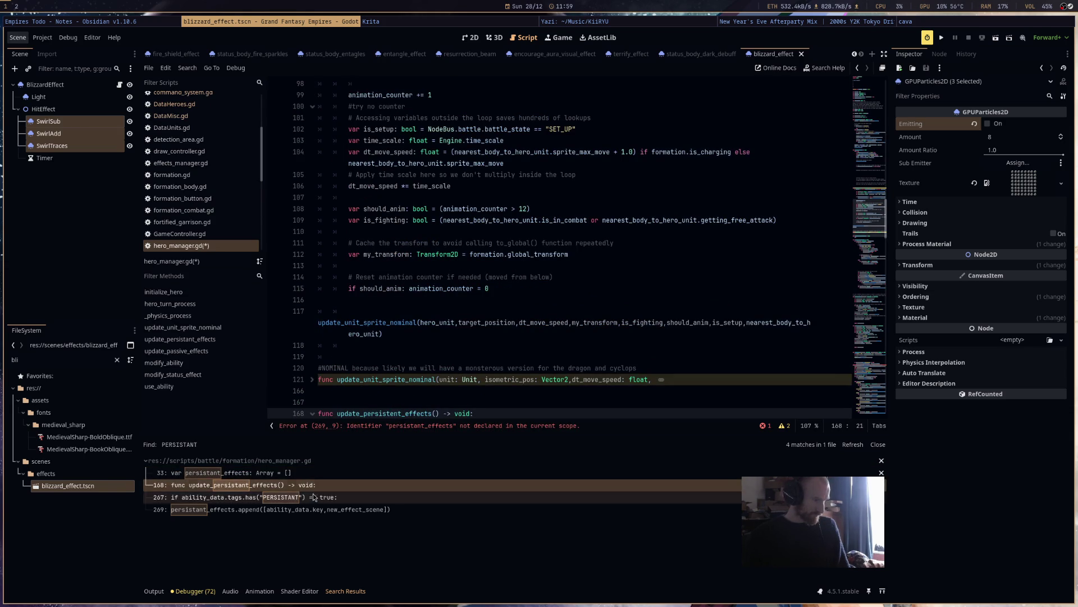
Fix the tag check to "PERSISTENT" on line 267 and persistent_effects on line 269
left_click(314, 497)
left_click(461, 414)
key("Delete")
type("E")
left_click(373, 511)
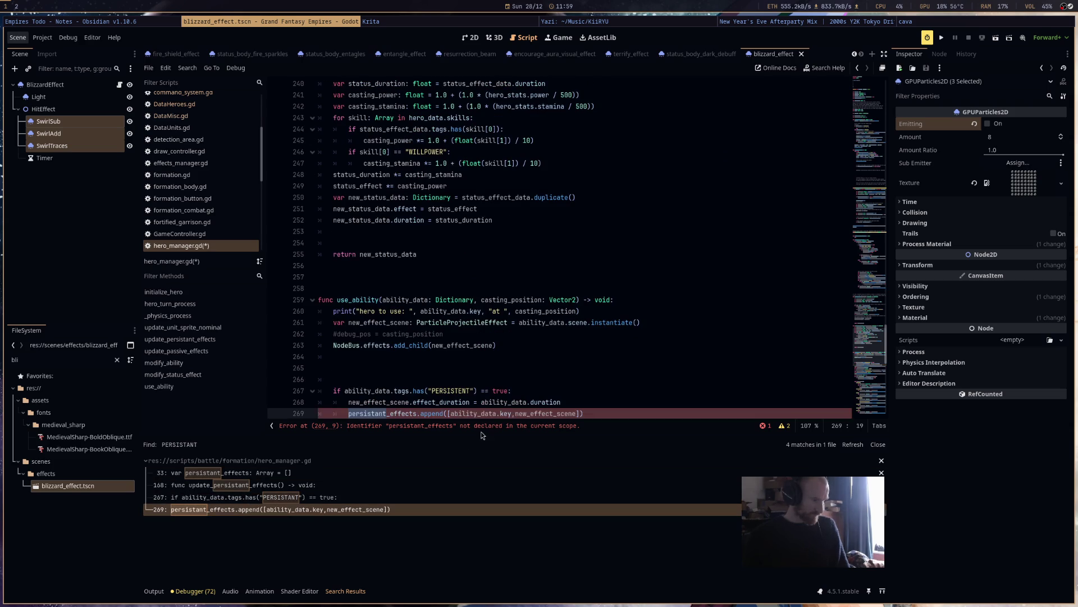
left_click(367, 413)
key("BackSpace")
type("e")
left_click(615, 365)
scroll(646, 360, "down", 5)
left_click(672, 353)
scroll(672, 353, "down", 8)
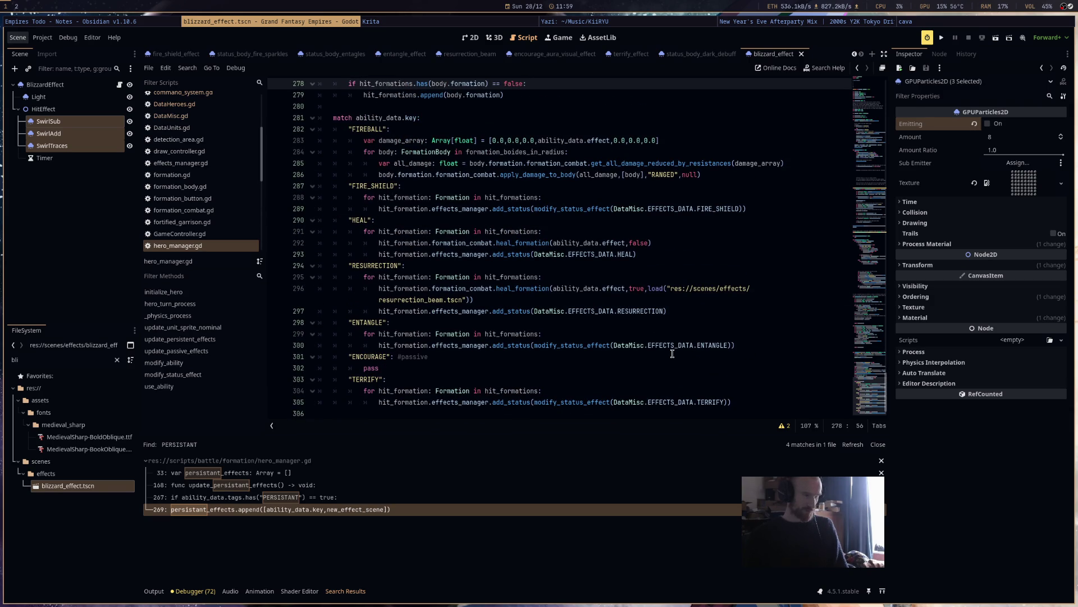
scroll(673, 354, "up", 7)
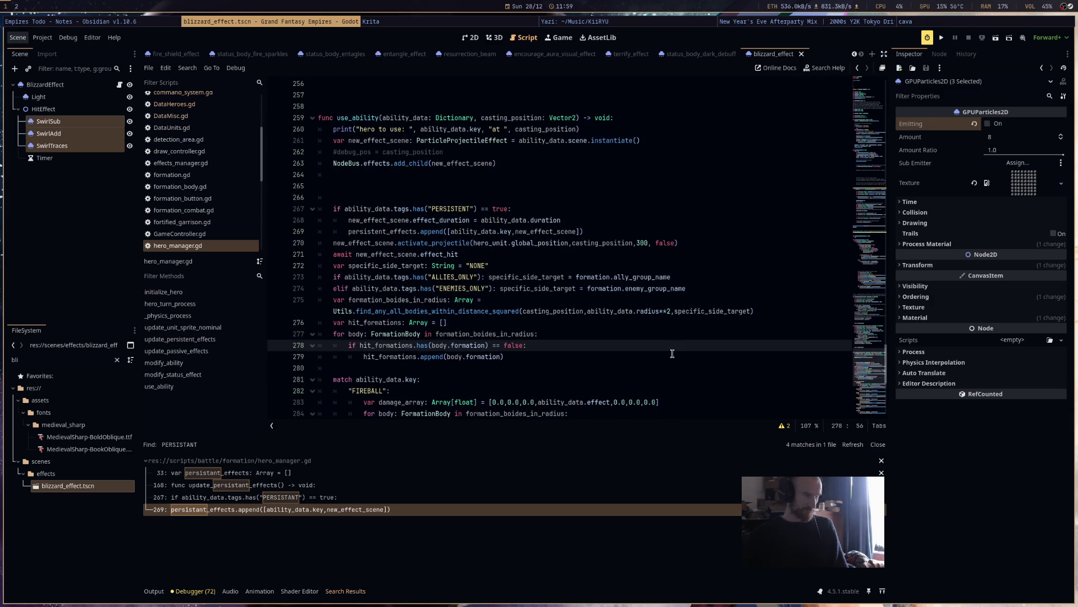
scroll(672, 353, "up", 4)
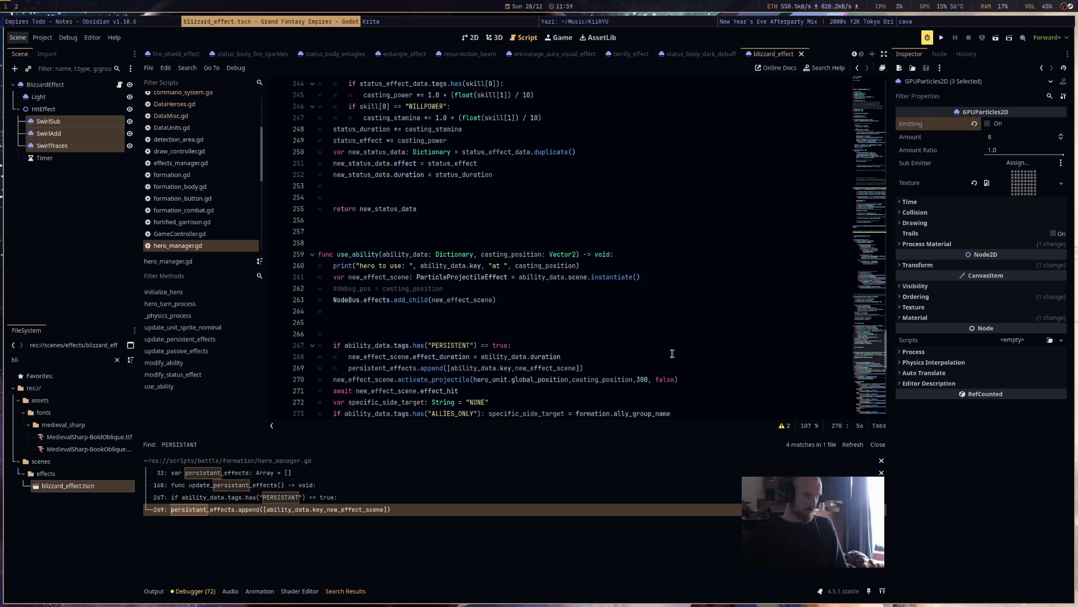
scroll(673, 353, "up", 11)
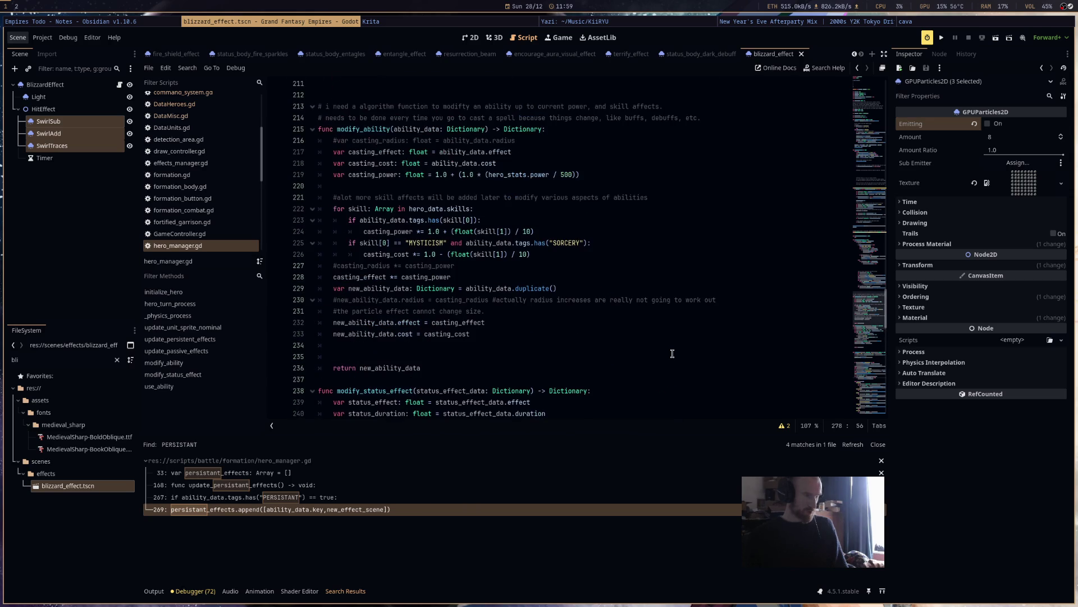
scroll(673, 353, "up", 8)
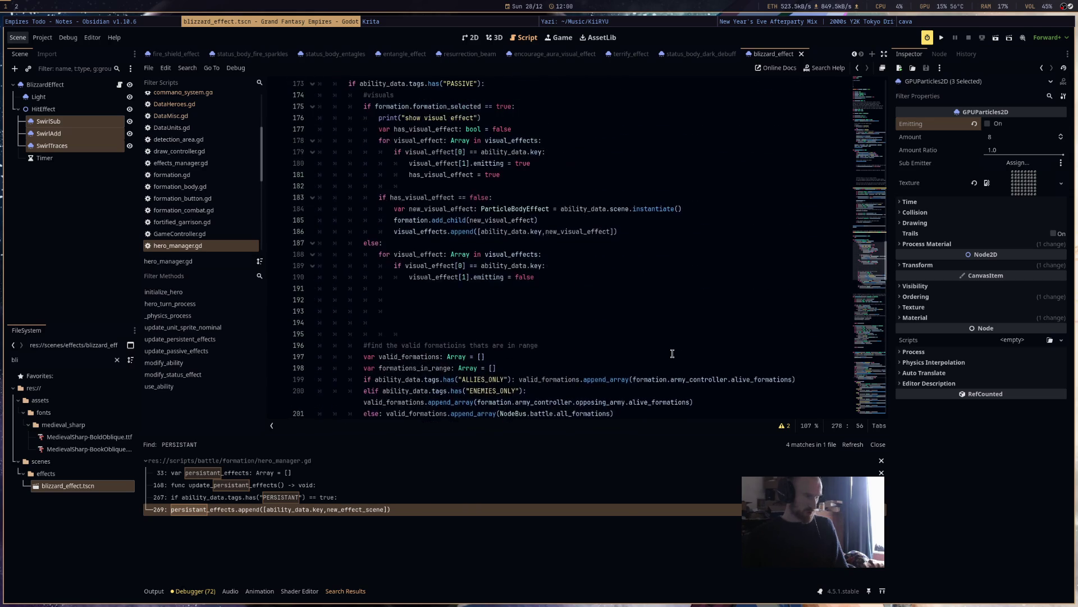
scroll(672, 353, "down", 20)
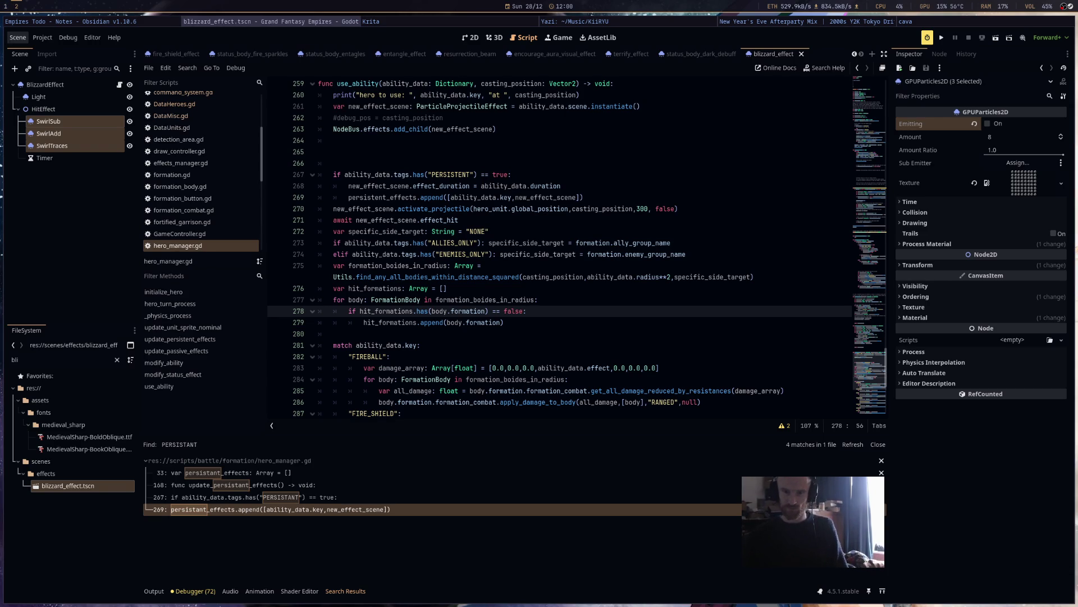
left_click(568, 326)
scroll(568, 326, "up", 14)
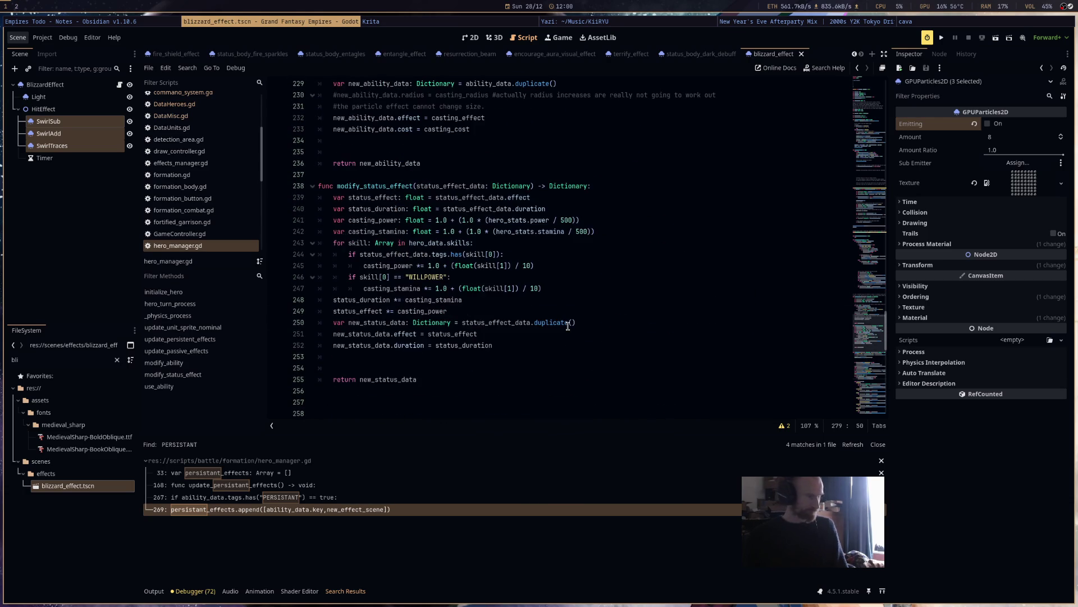
scroll(570, 326, "up", 16)
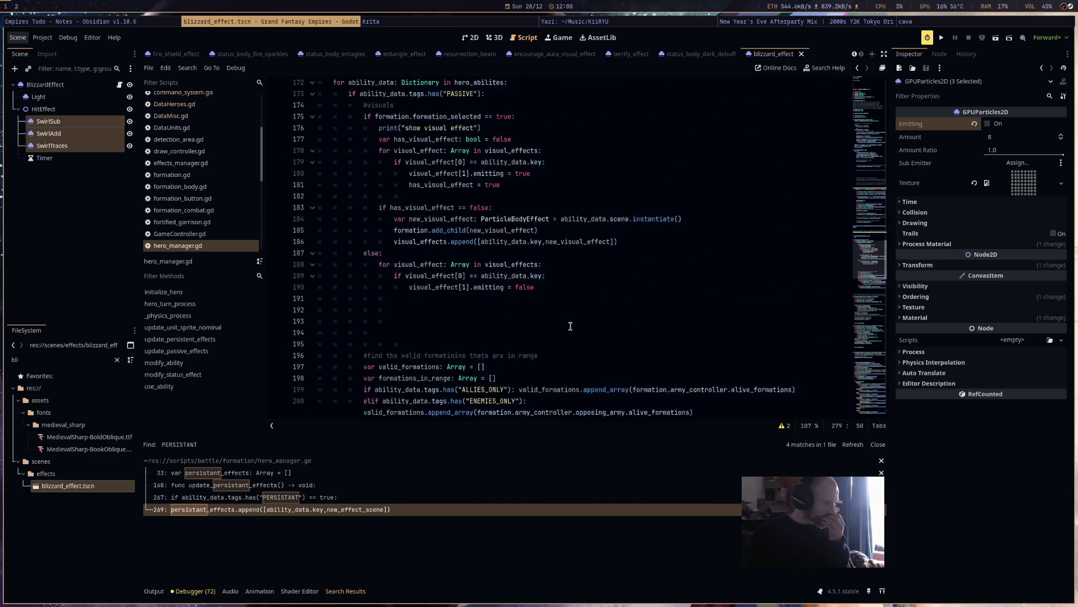
scroll(456, 249, "up", 5)
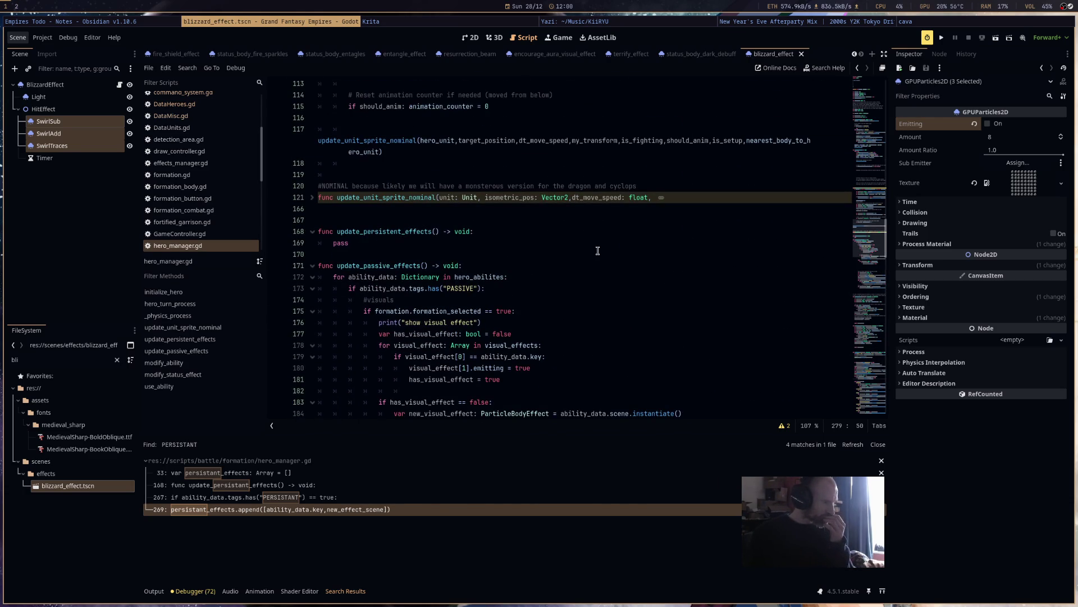
left_click(456, 249)
scroll(688, 274, "down", 9)
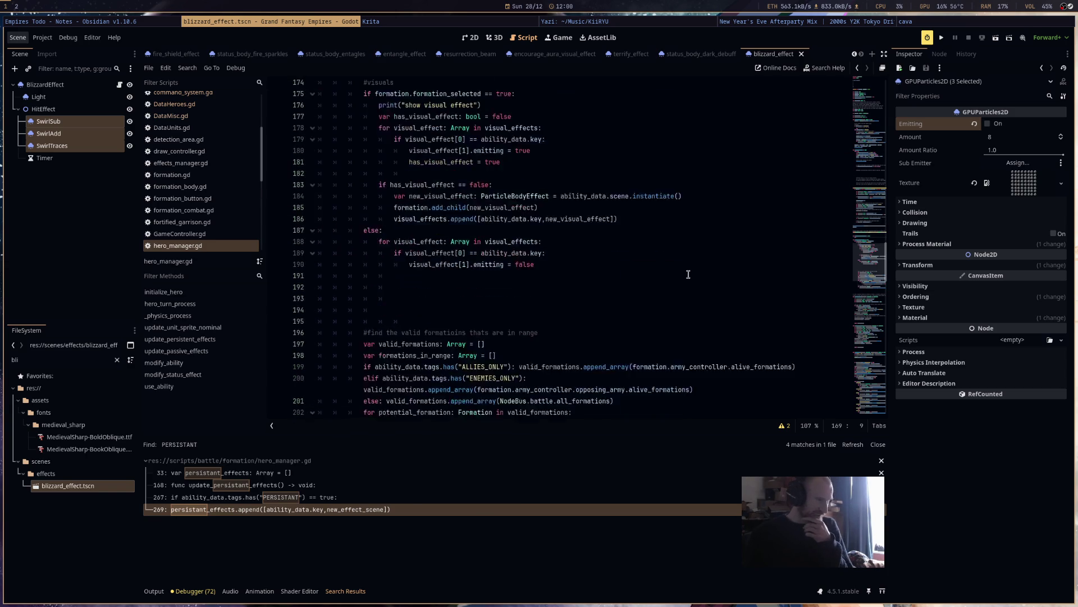
scroll(688, 274, "down", 20)
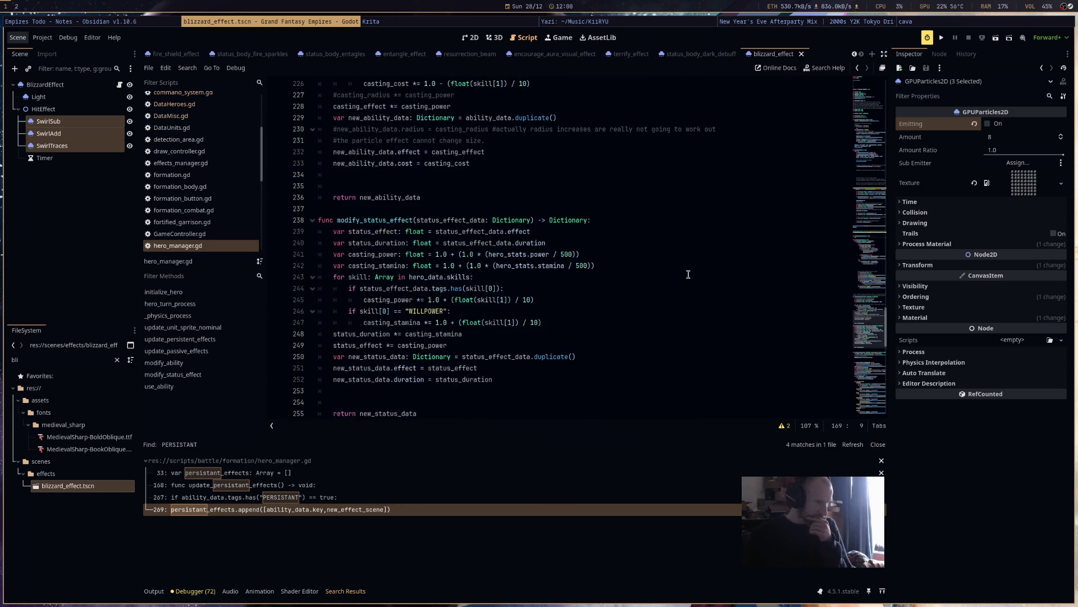
scroll(687, 274, "down", 12)
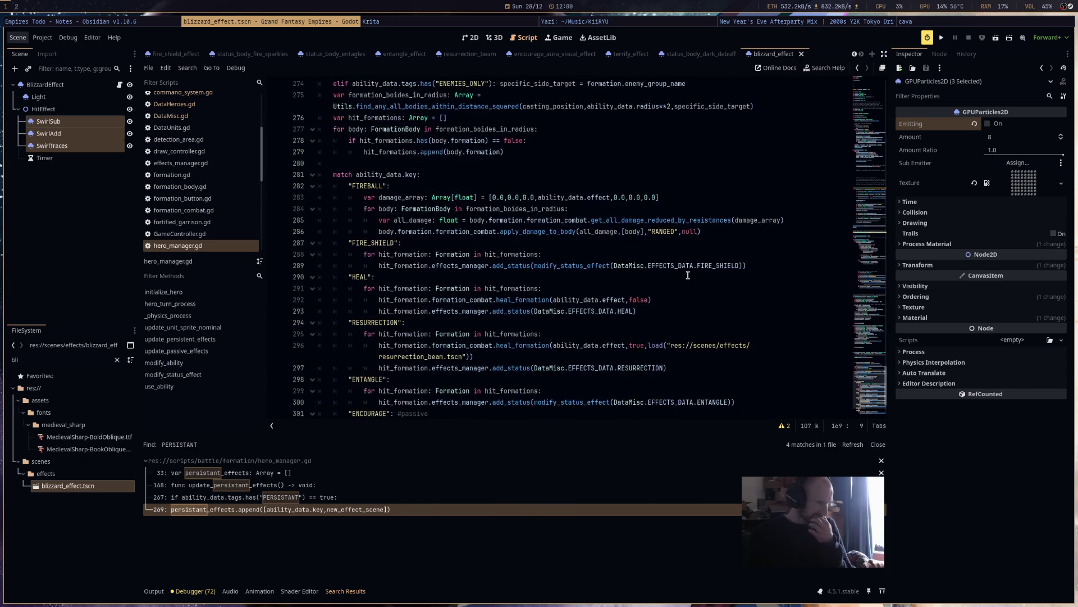
mouse_move(688, 277)
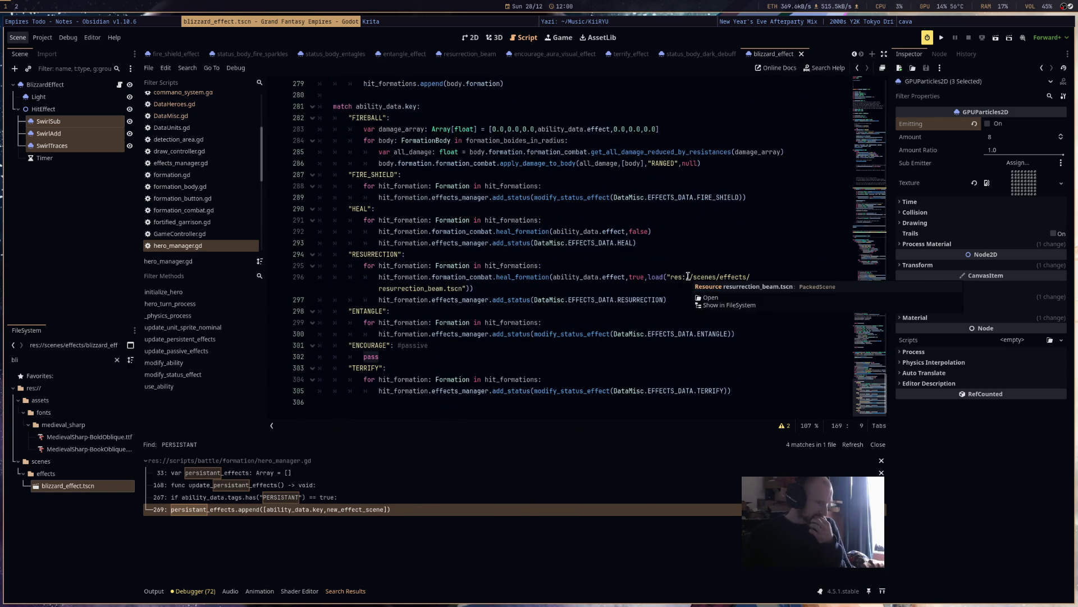
scroll(688, 276, "up", 20)
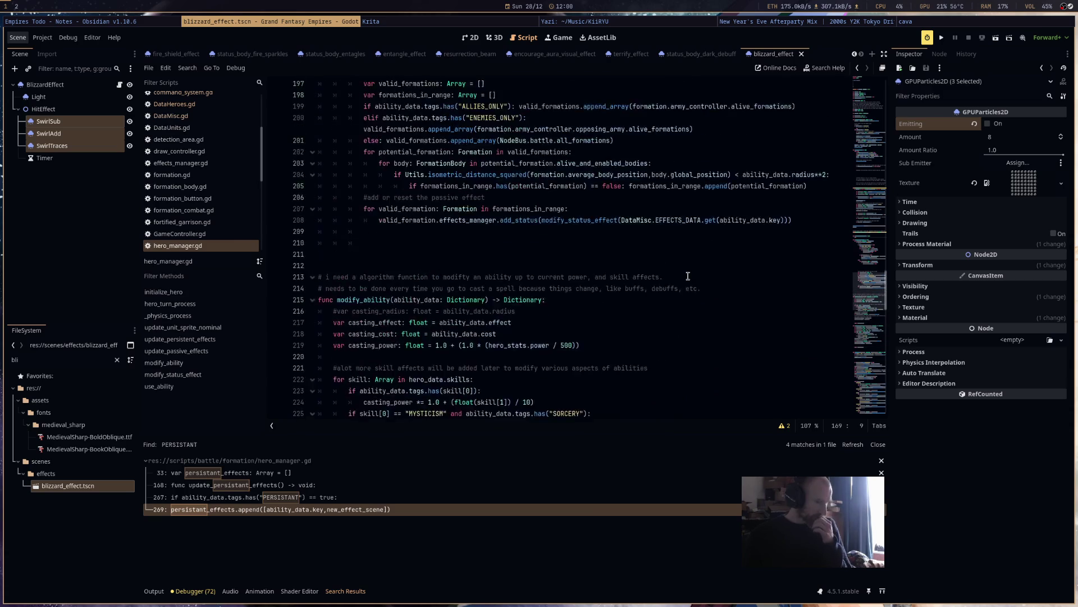
scroll(688, 277, "down", 14)
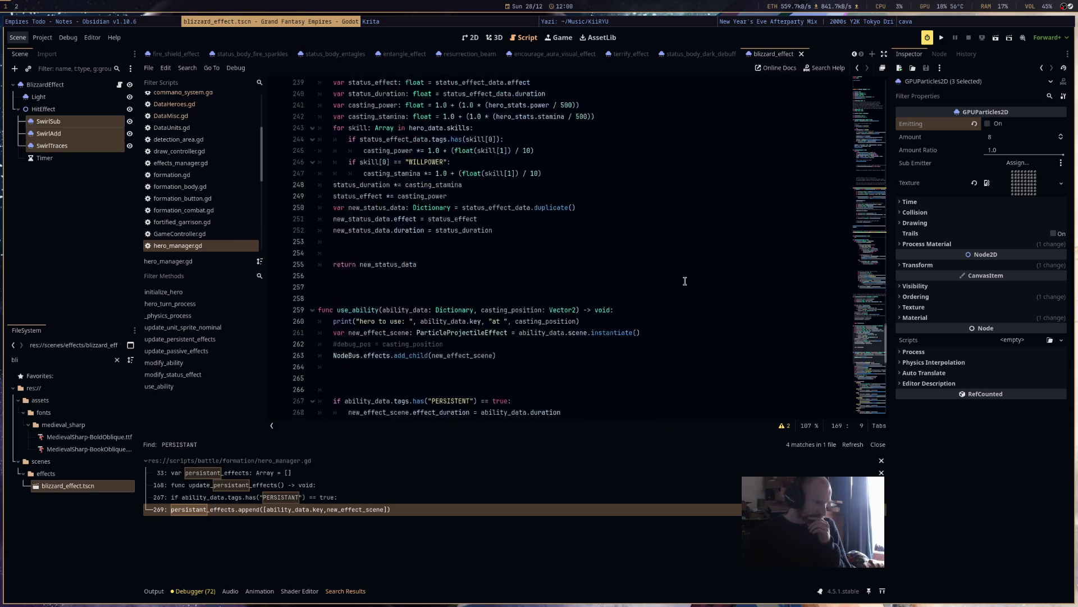
scroll(684, 281, "down", 13)
scroll(685, 282, "up", 8)
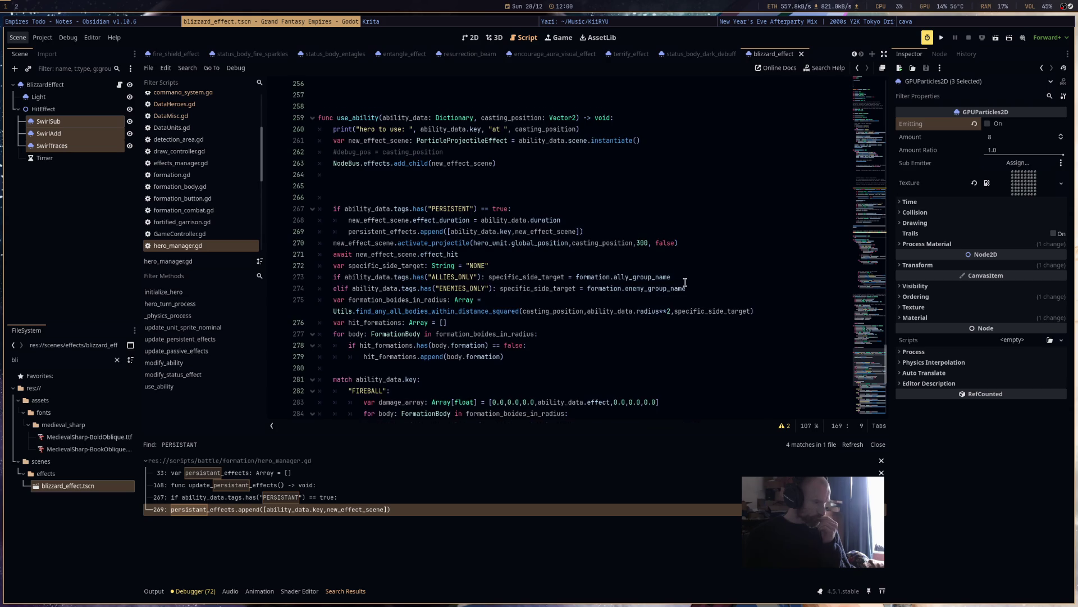
scroll(685, 282, "down", 8)
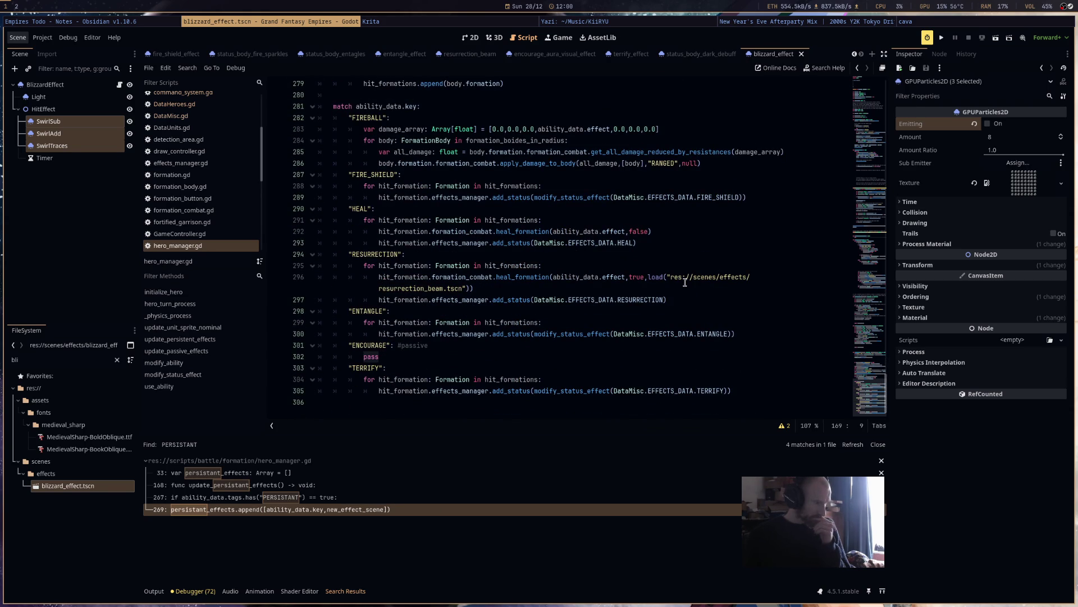
scroll(684, 282, "up", 3)
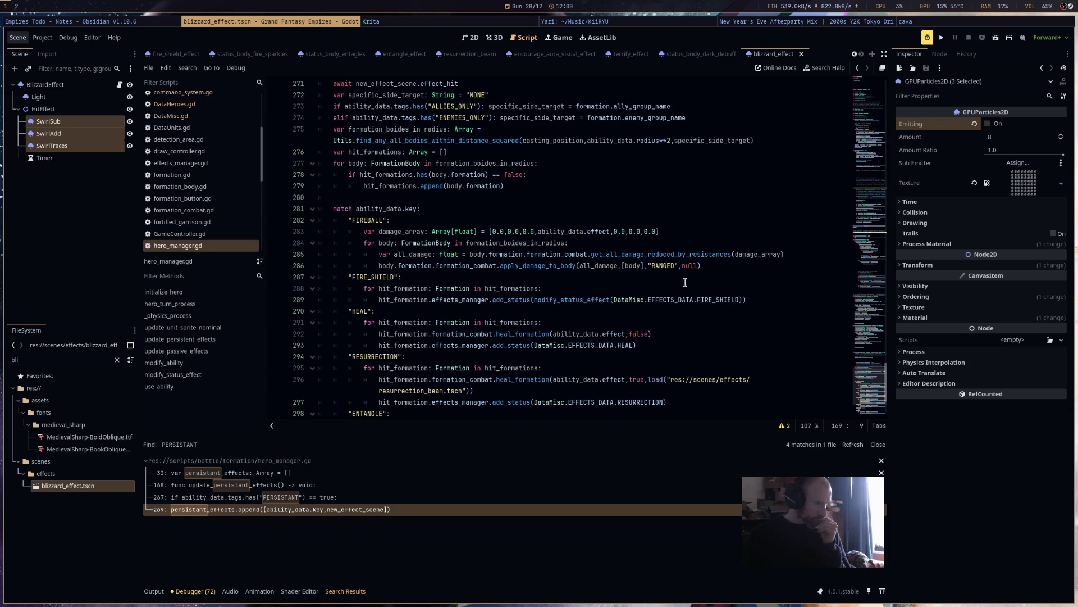
scroll(685, 281, "up", 3)
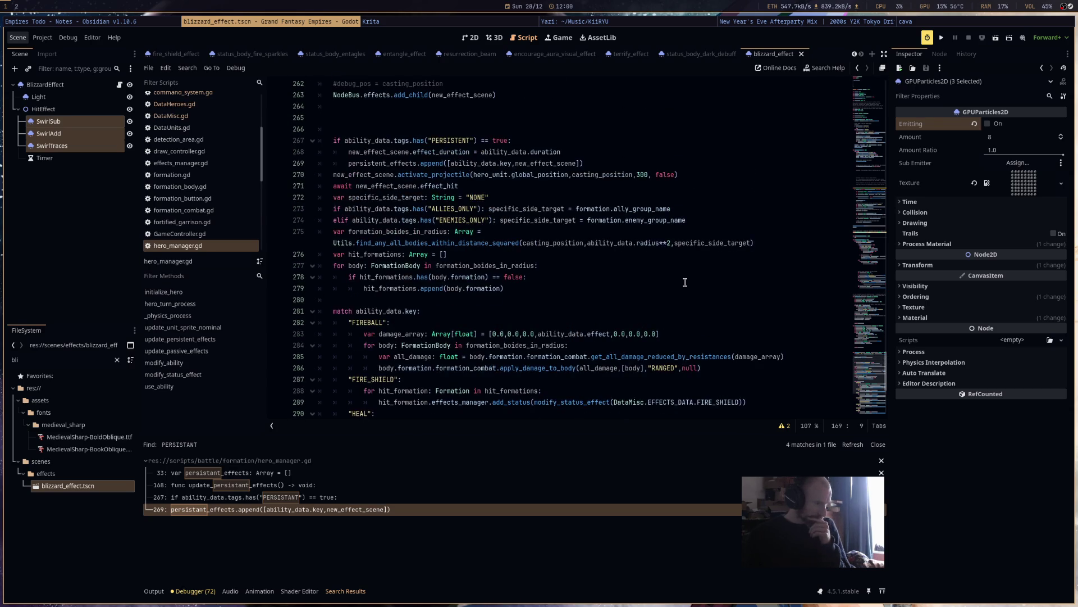
scroll(684, 282, "up", 4)
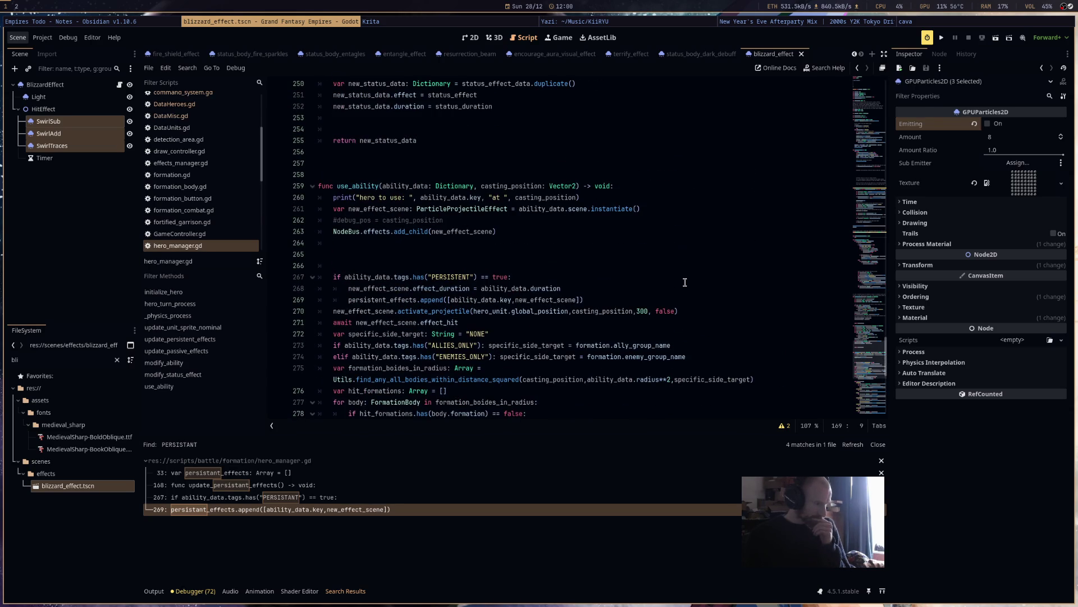
scroll(684, 282, "down", 2)
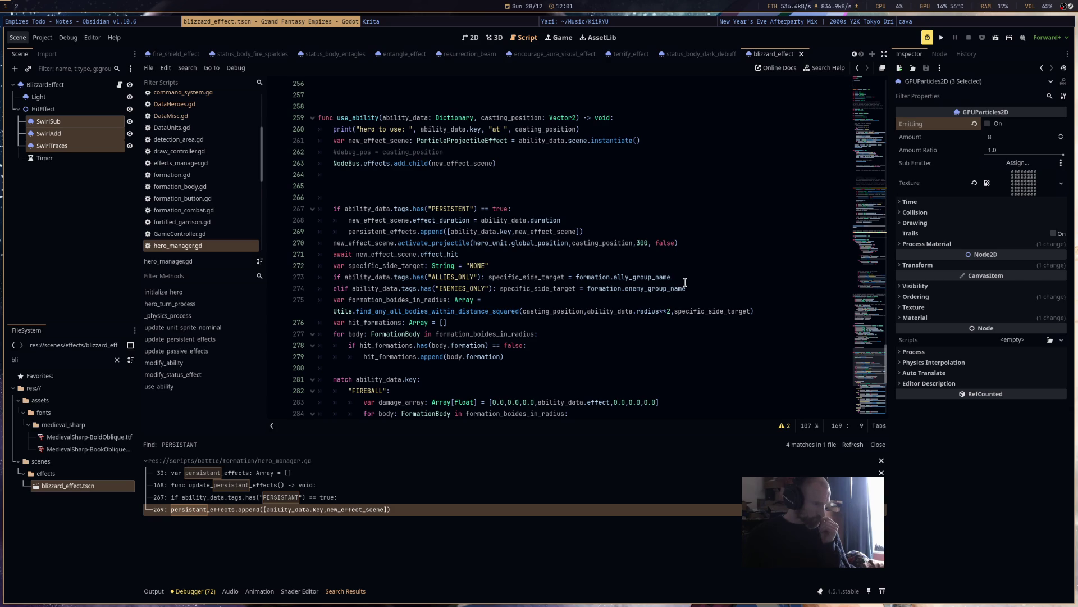
left_click_drag(637, 236, 318, 208)
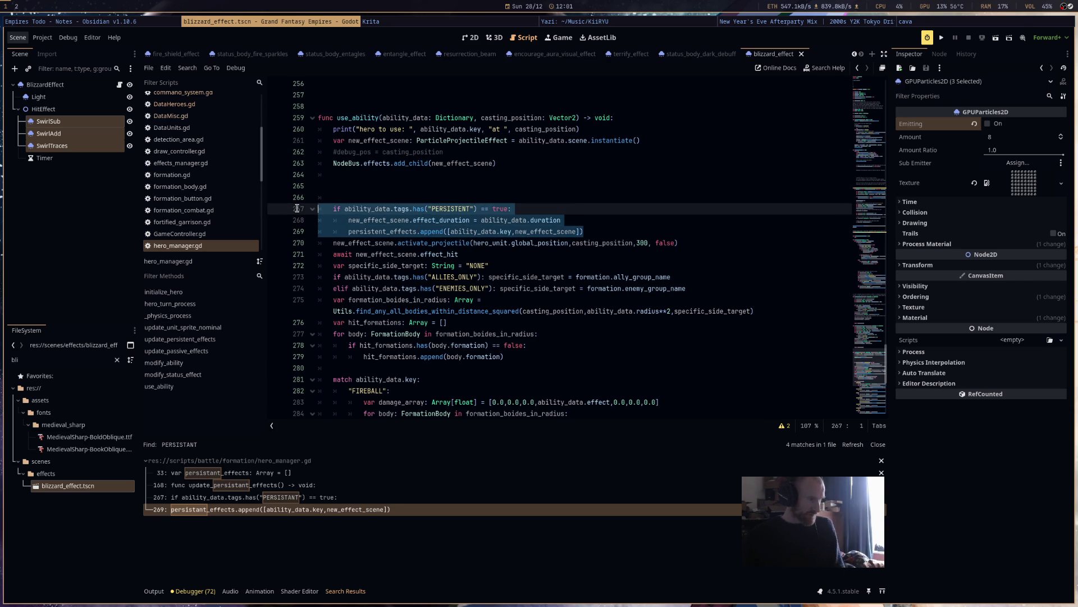
Move the PERSISTENT if-block below 'await new_effect_scene.effect_hit' and fix its indentation
key("BackSpace")
left_click(489, 234)
key("Return")
key("Return")
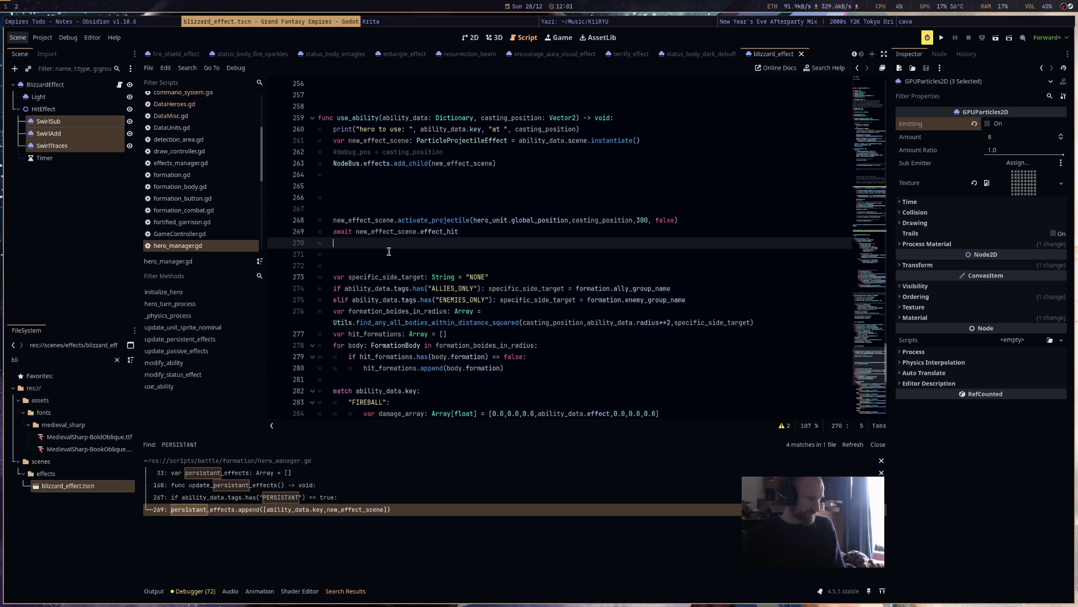
key("ctrl+v")
left_click(643, 256)
key("Home")
key("BackSpace")
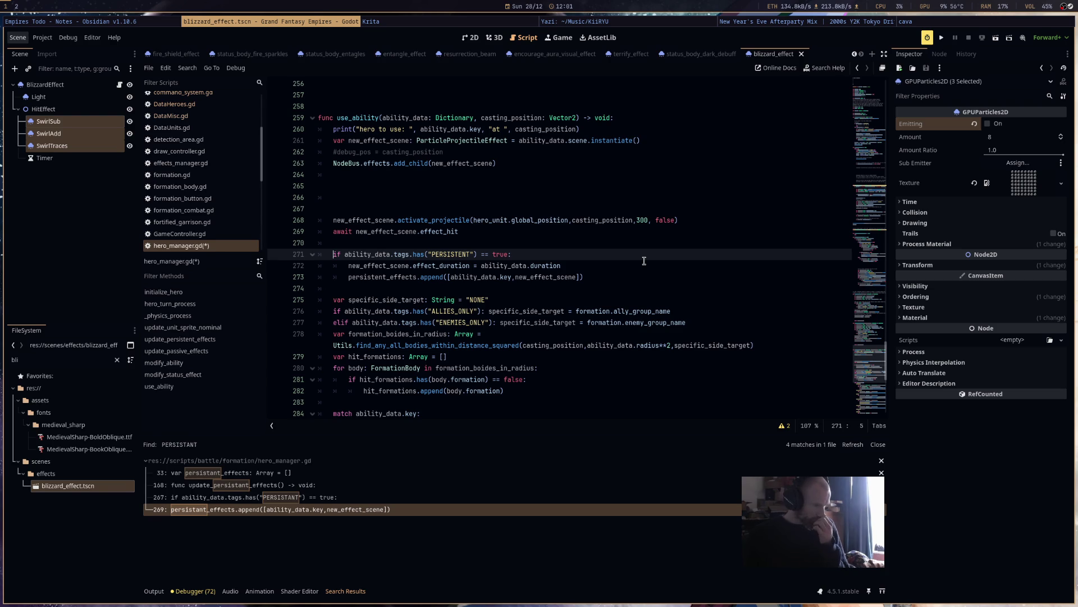
left_click(644, 260)
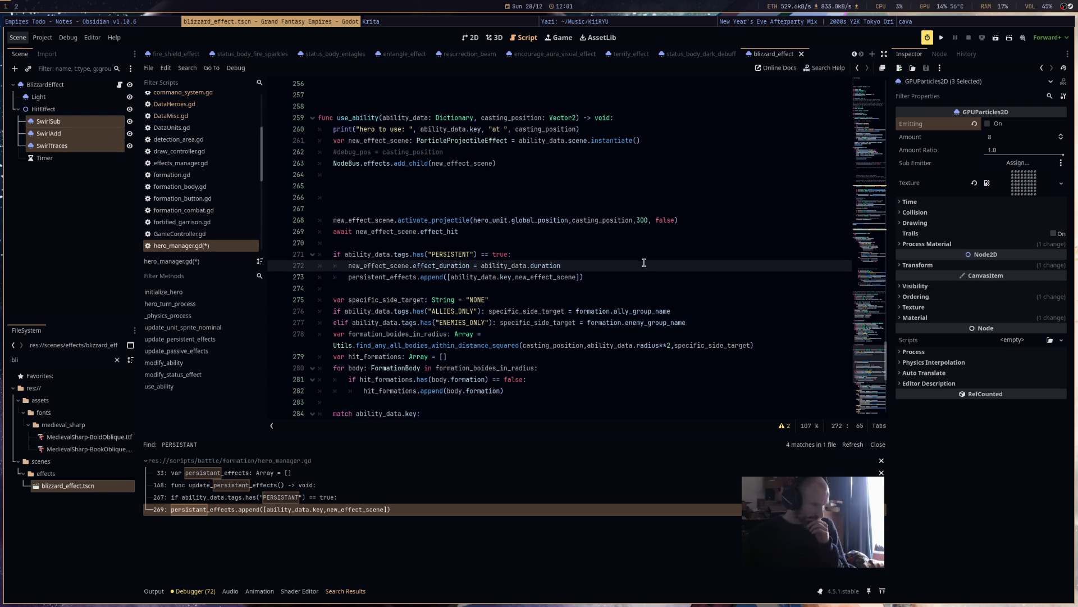
Scroll up and select the update_persistent_effects function name
scroll(644, 262, "up", 15)
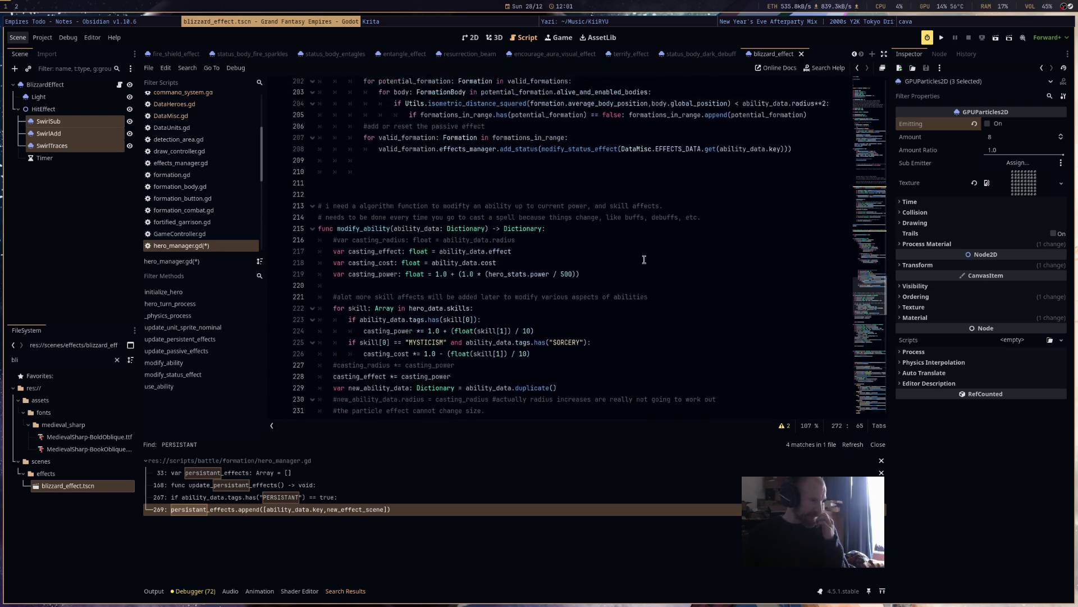
scroll(644, 259, "up", 15)
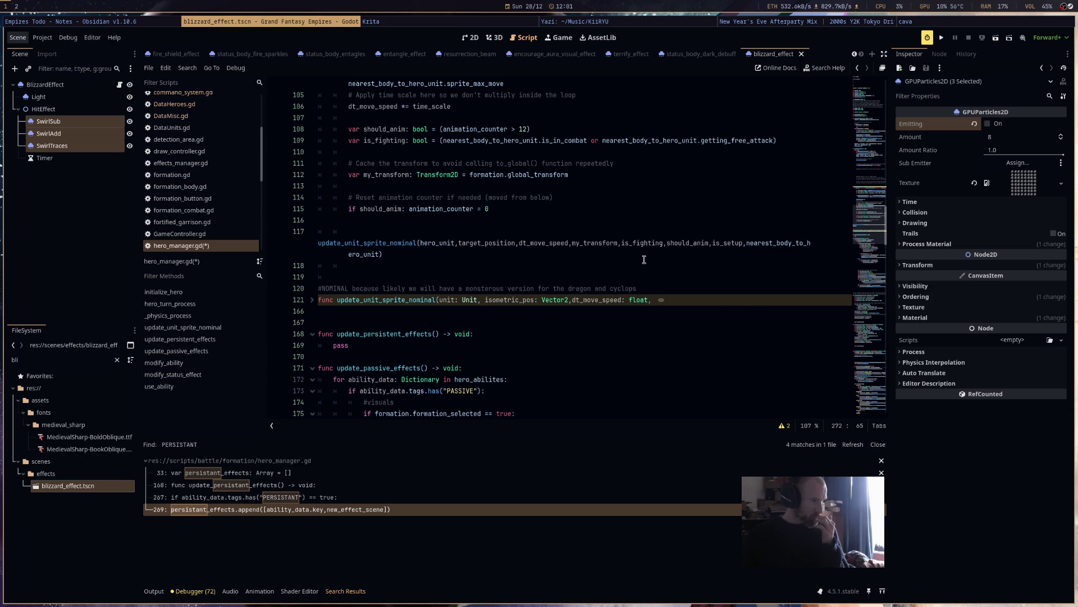
double_click(370, 335)
scroll(551, 333, "up", 5)
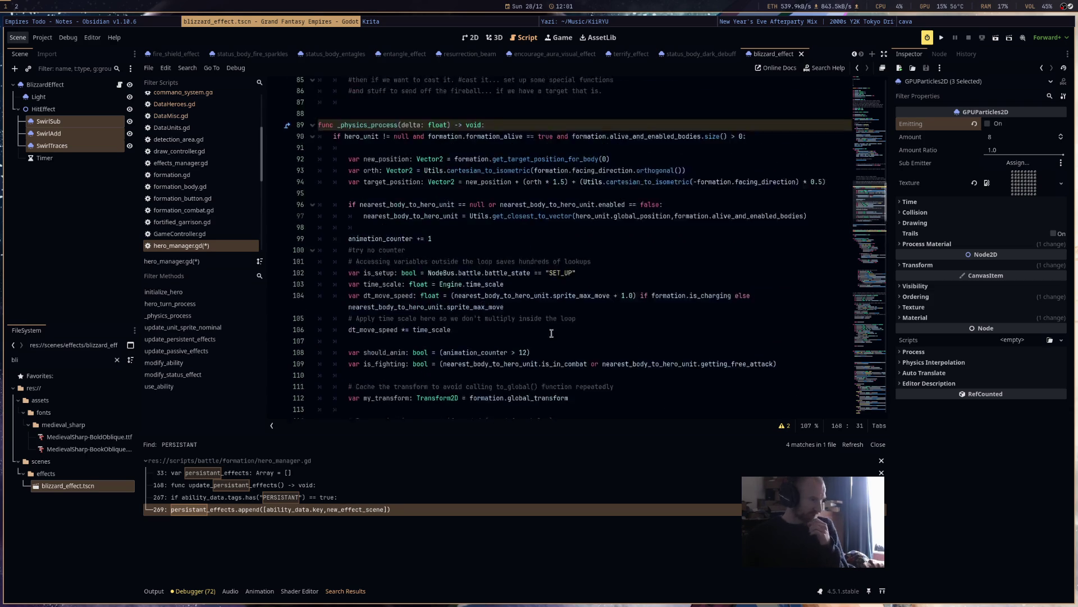
Call update_persistent_effects() after update_passive_effects() in hero_turn_process
scroll(552, 333, "up", 2)
scroll(440, 258, "up", 9)
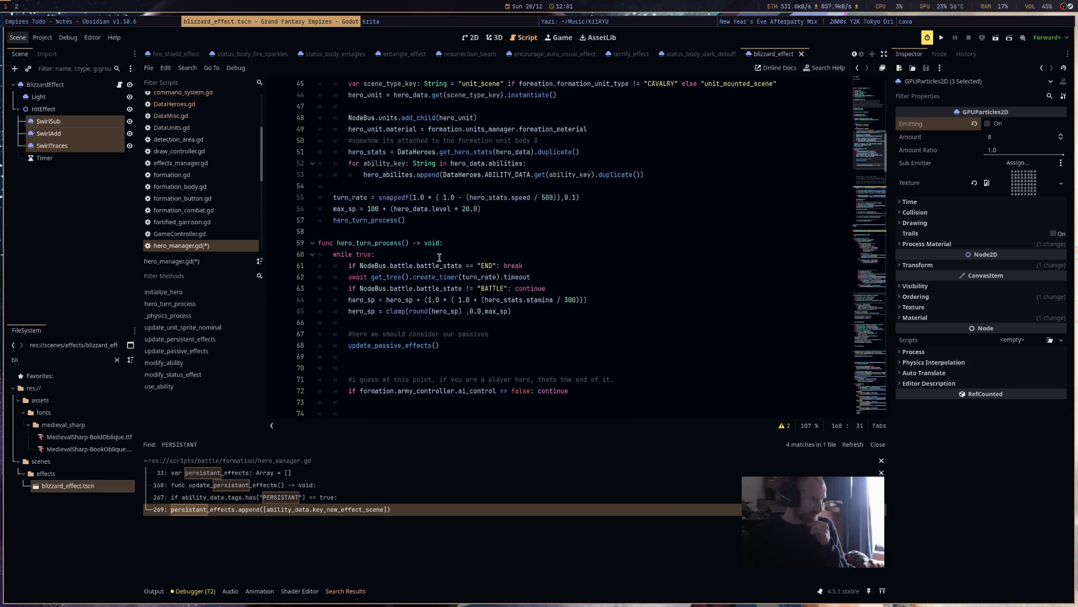
scroll(439, 257, "up", 4)
scroll(439, 257, "down", 4)
left_click(517, 355)
type("update")
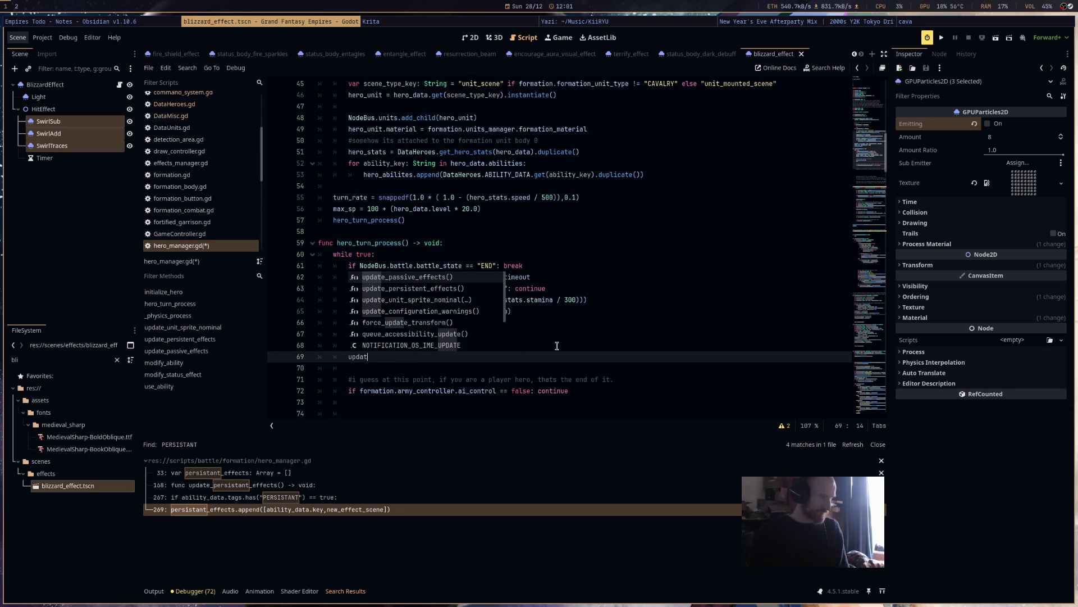
key("Down")
key("Return")
Replace pass in update_persistent_effects with 'for persistent: Array in persistent_effects:'
scroll(371, 219, "down", 11)
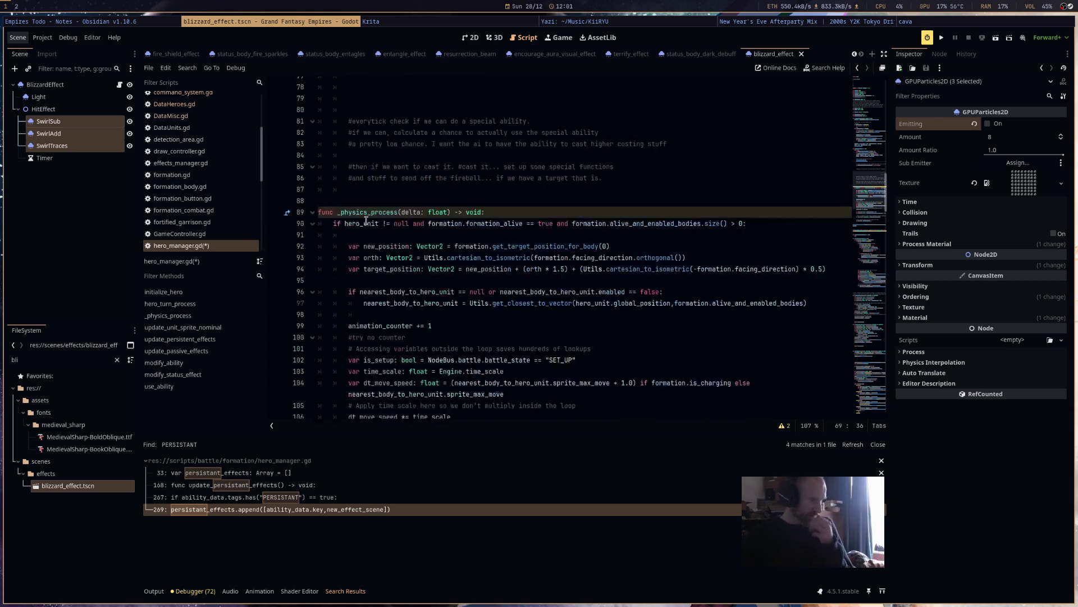
scroll(370, 218, "down", 10)
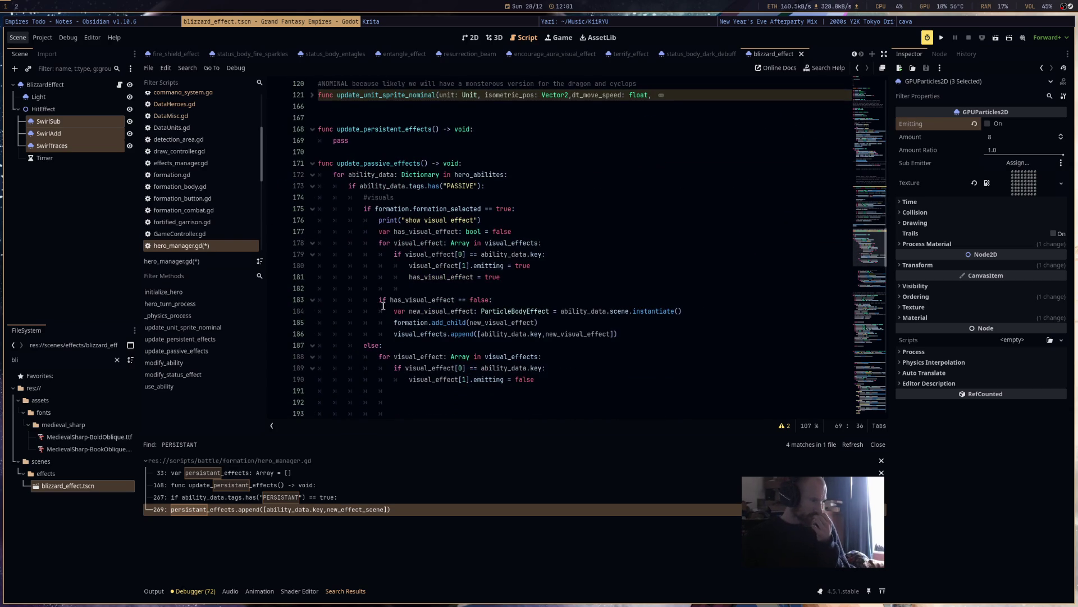
scroll(383, 305, "up", 4)
double_click(383, 277)
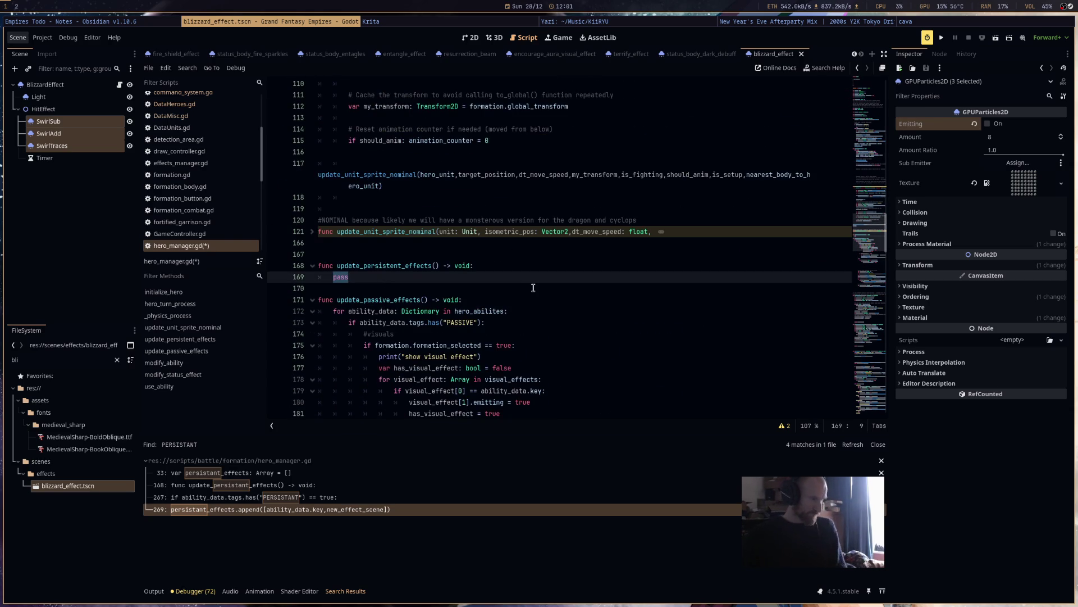
type("for")
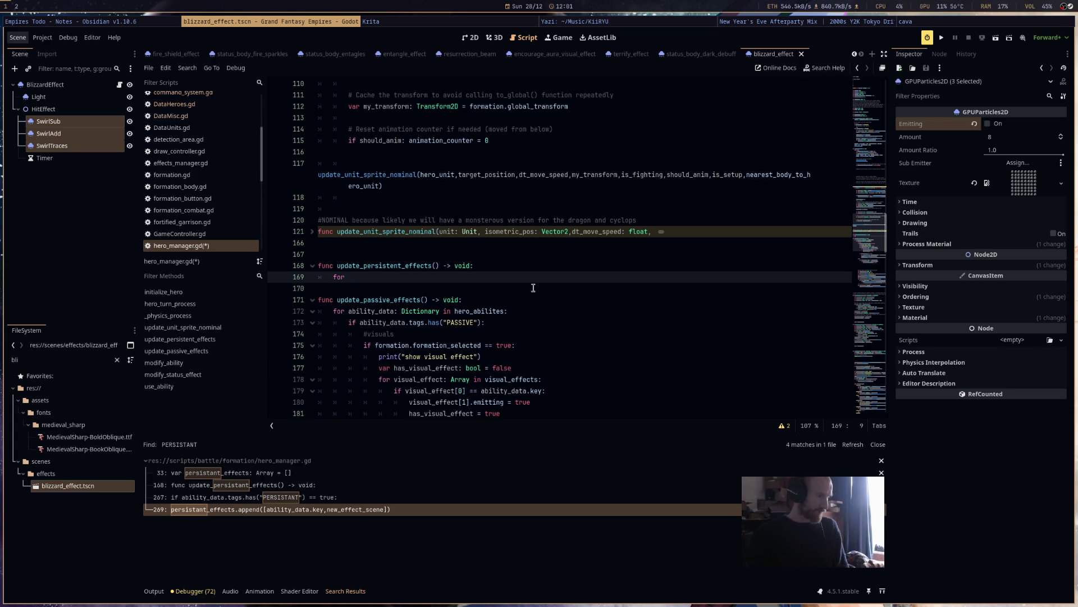
type(" persistent: Array in ")
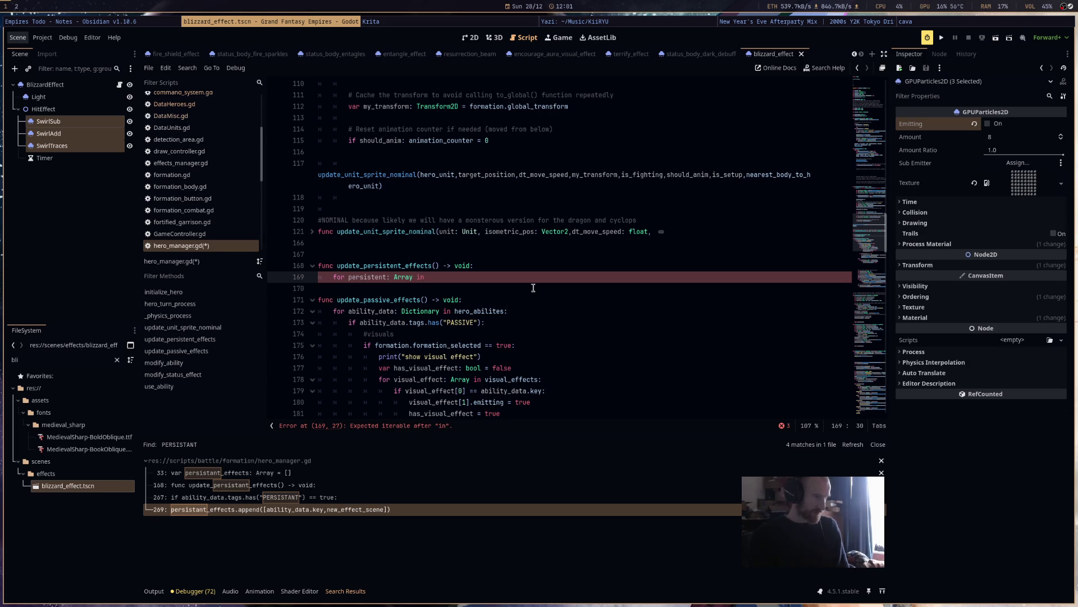
type("persistent_effects:")
key("Return")
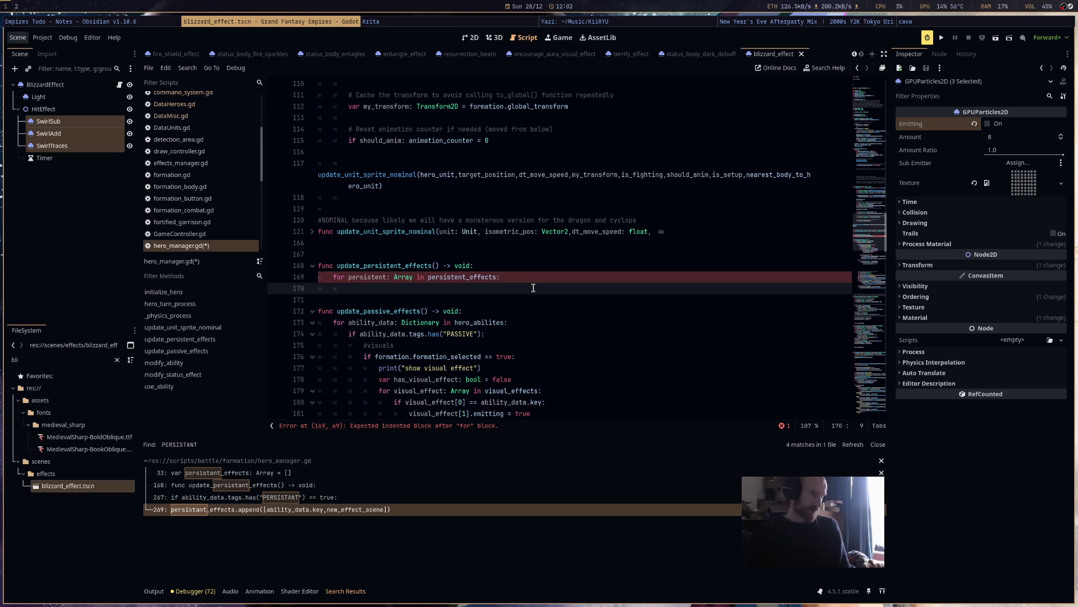
left_click(526, 268)
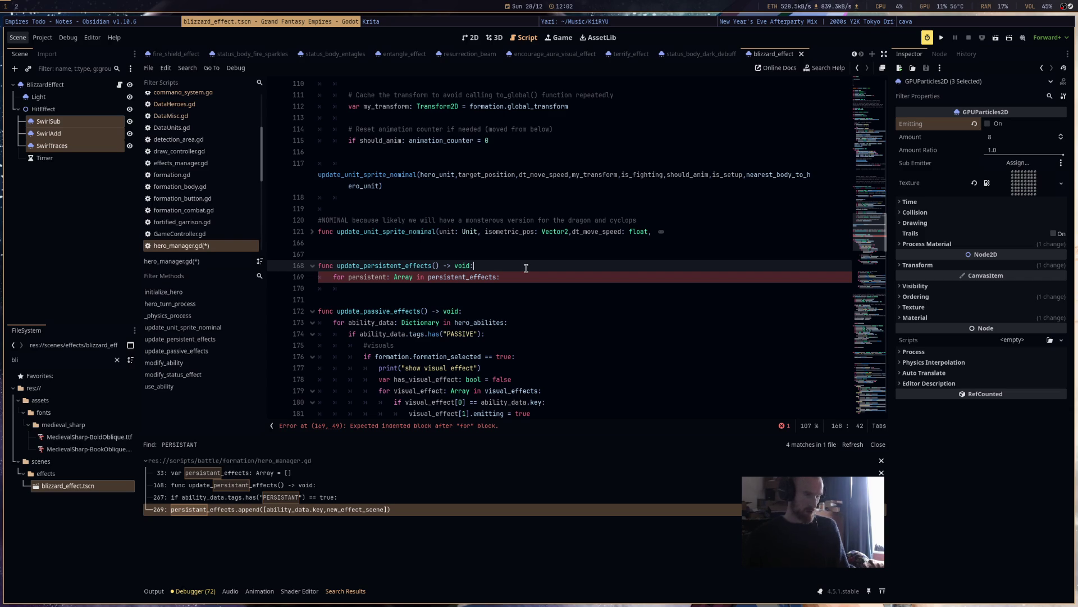
Delete ability_data.key from the persistent_effects.append call, leaving [new_effect_scene]
left_click_drag(504, 287, 286, 278)
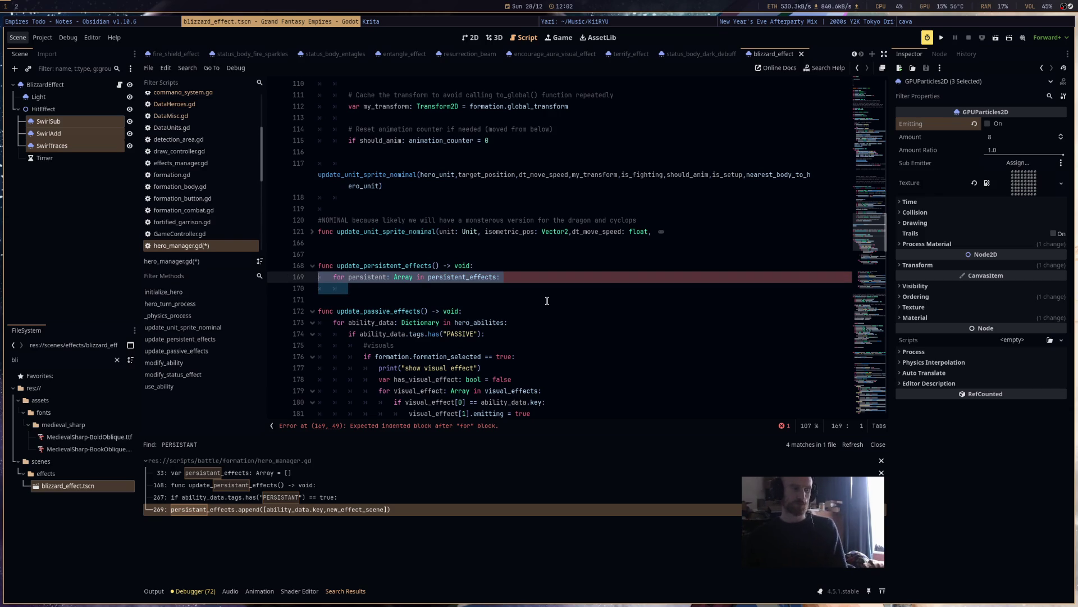
scroll(554, 312, "down", 3)
scroll(553, 312, "down", 12)
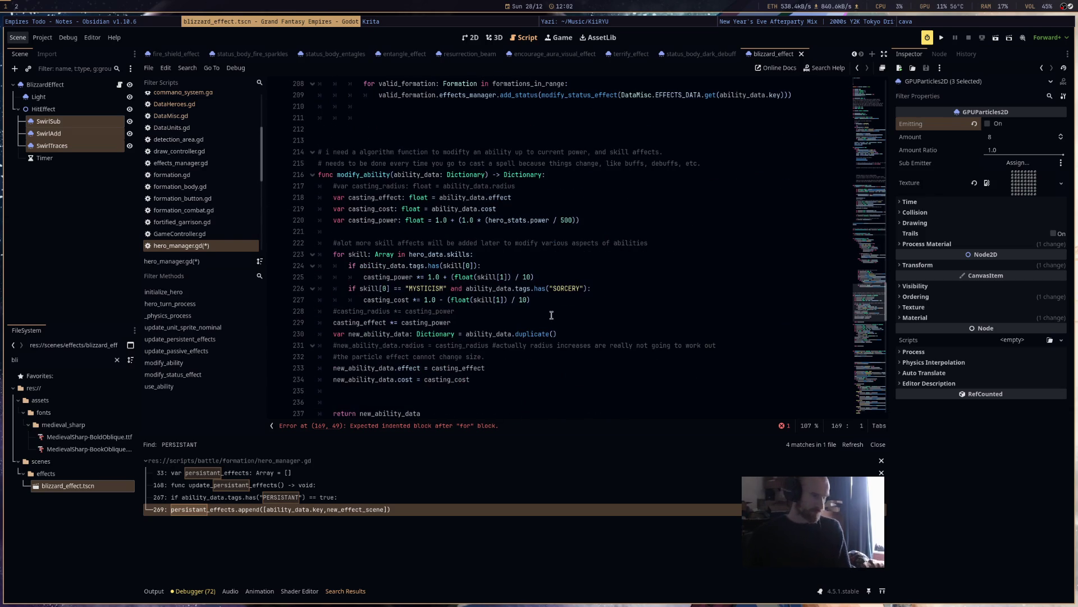
scroll(551, 315, "down", 14)
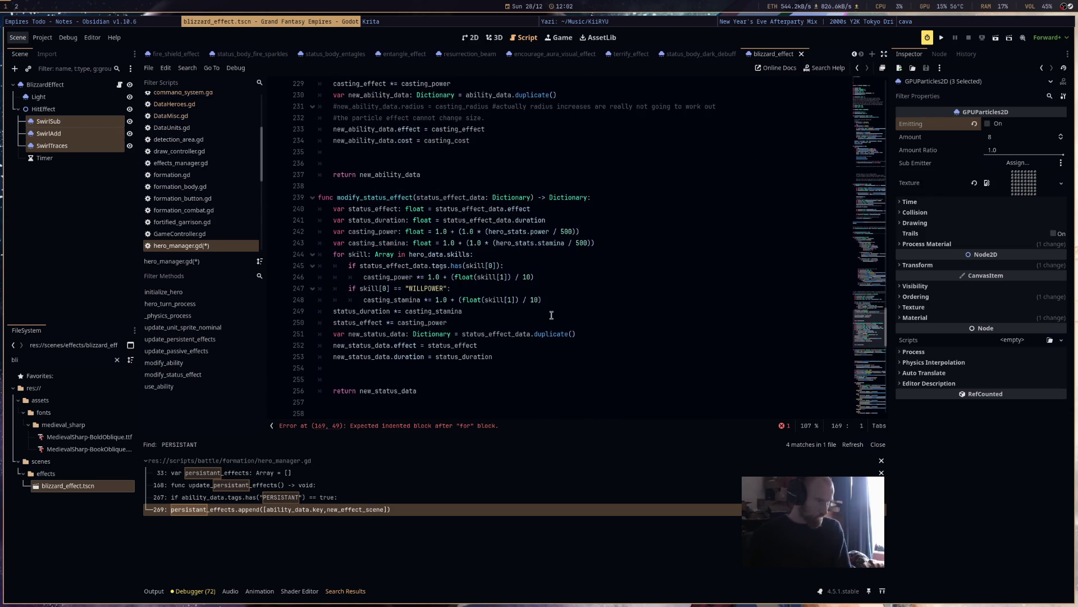
scroll(551, 315, "down", 7)
scroll(551, 316, "up", 4)
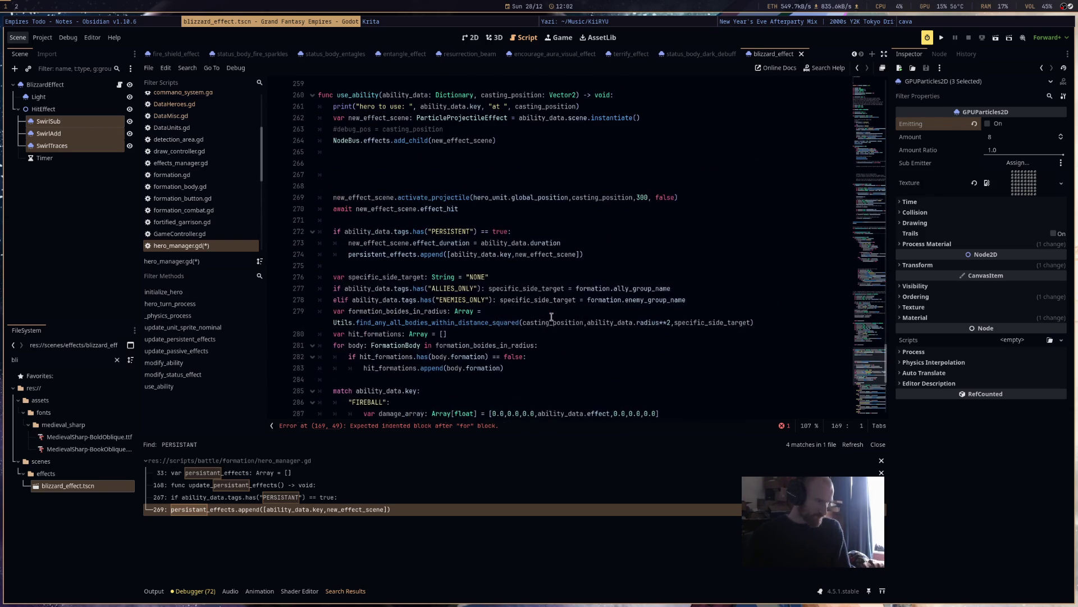
left_click(515, 254)
left_click(450, 254, "shift")
key("BackSpace")
mouse_move(632, 295)
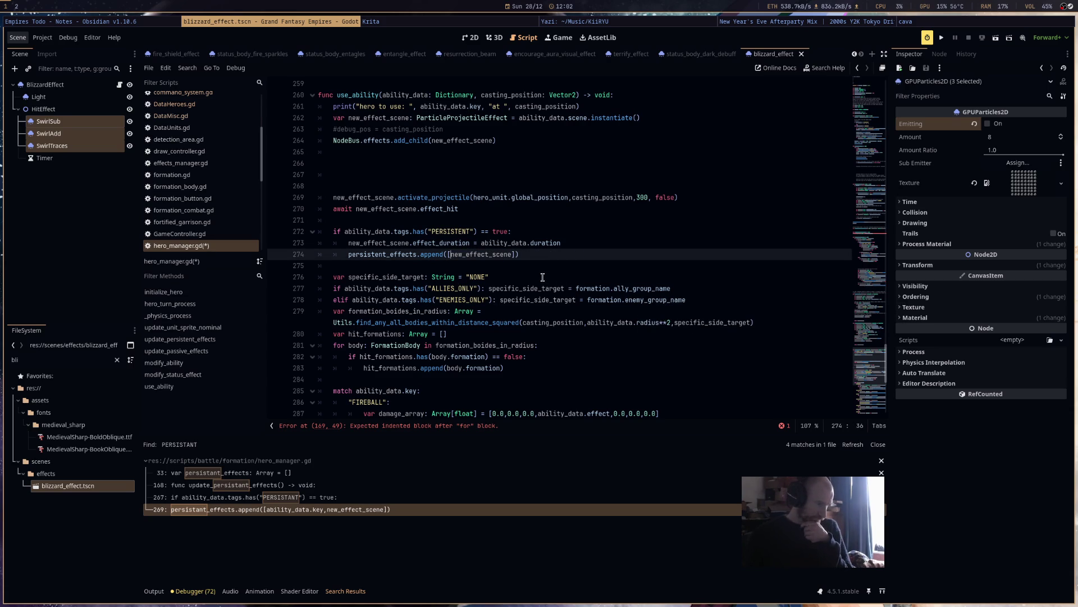
Insert a blank line after the effect_duration assignment in use_ability
left_click(583, 245)
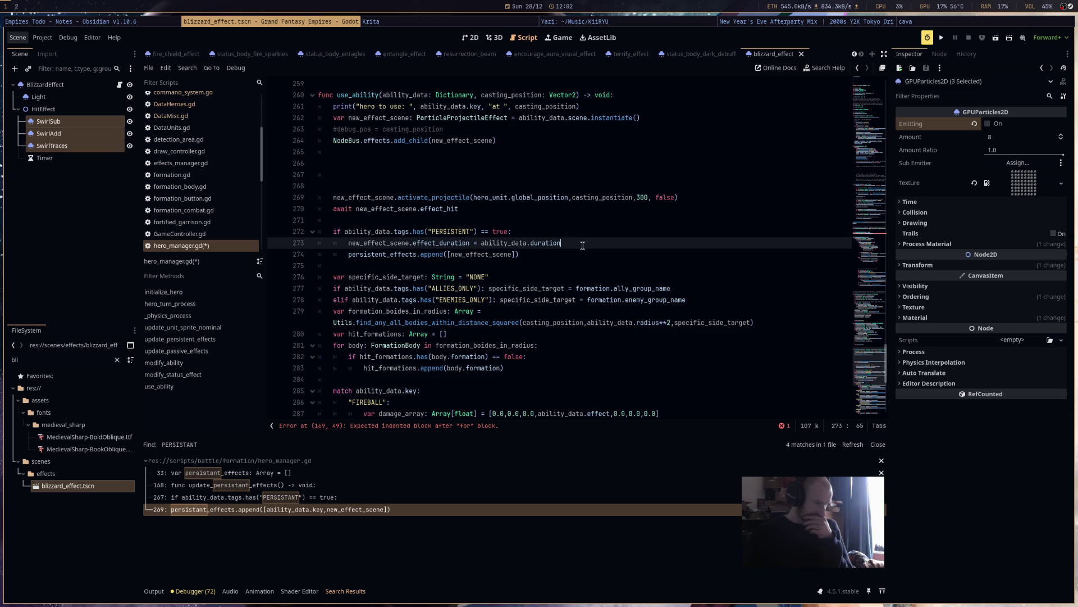
key("Return")
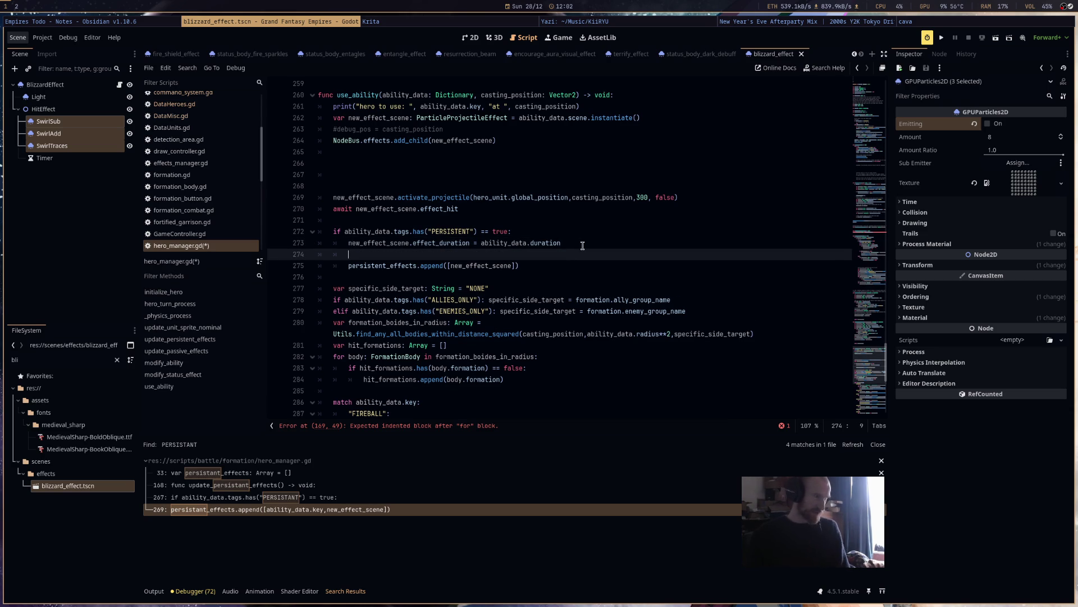
left_click(569, 266)
left_click(552, 224)
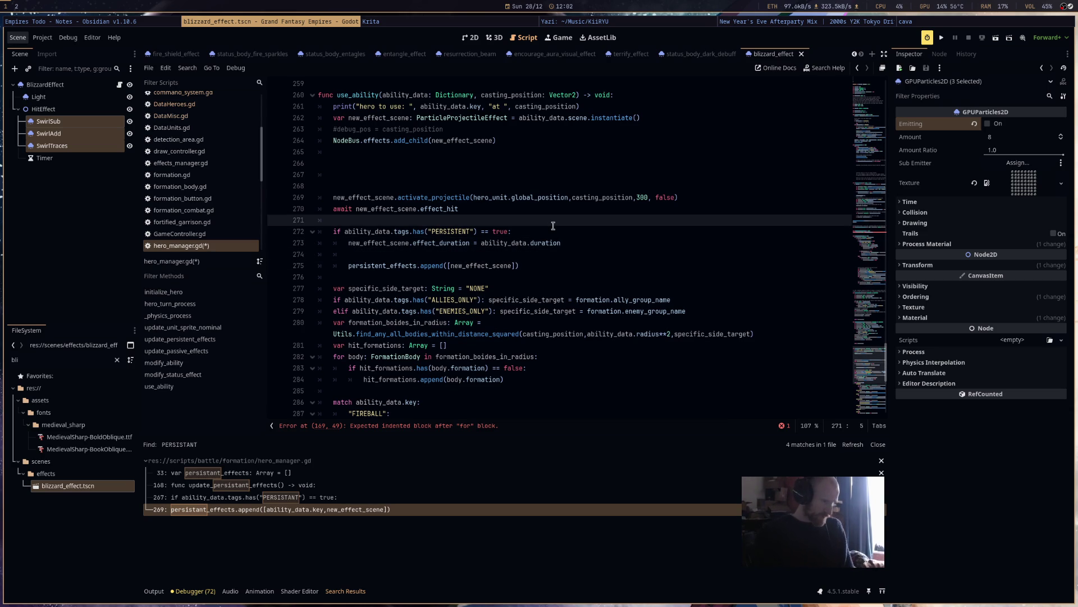
Add new_effect_scene.set_meta("key", ability_data.key) on line 271 and save hero_manager.gd
type("new_effect_scene.")
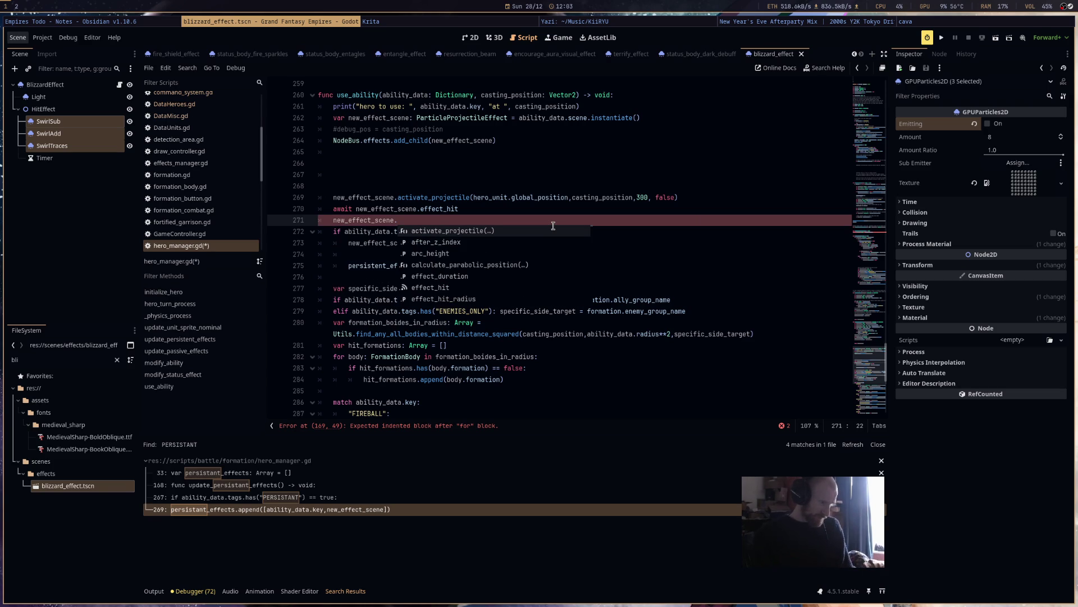
type("set_me")
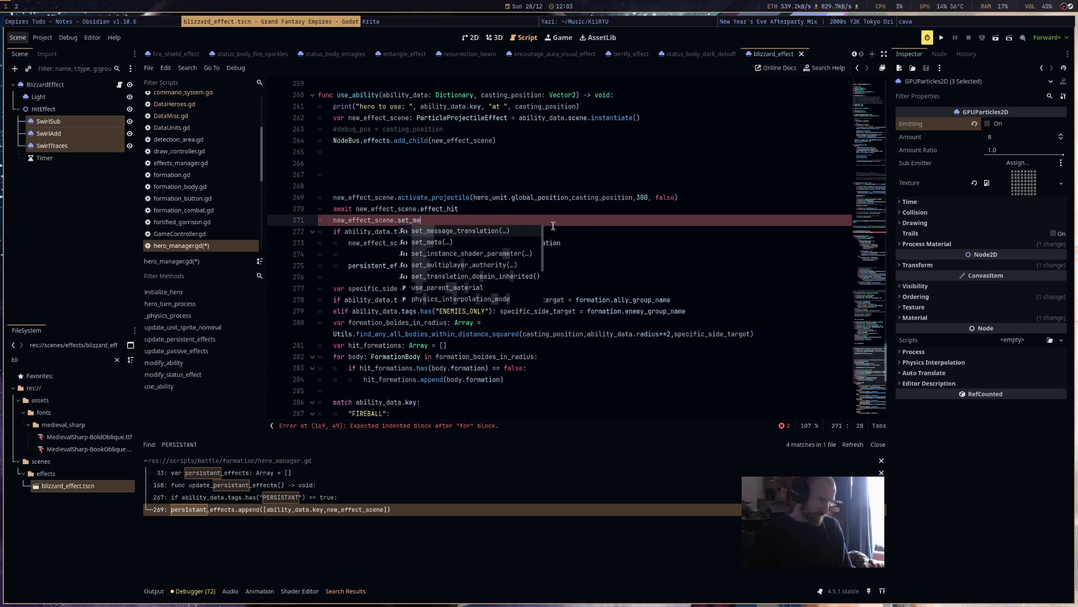
type("ta(\"e")
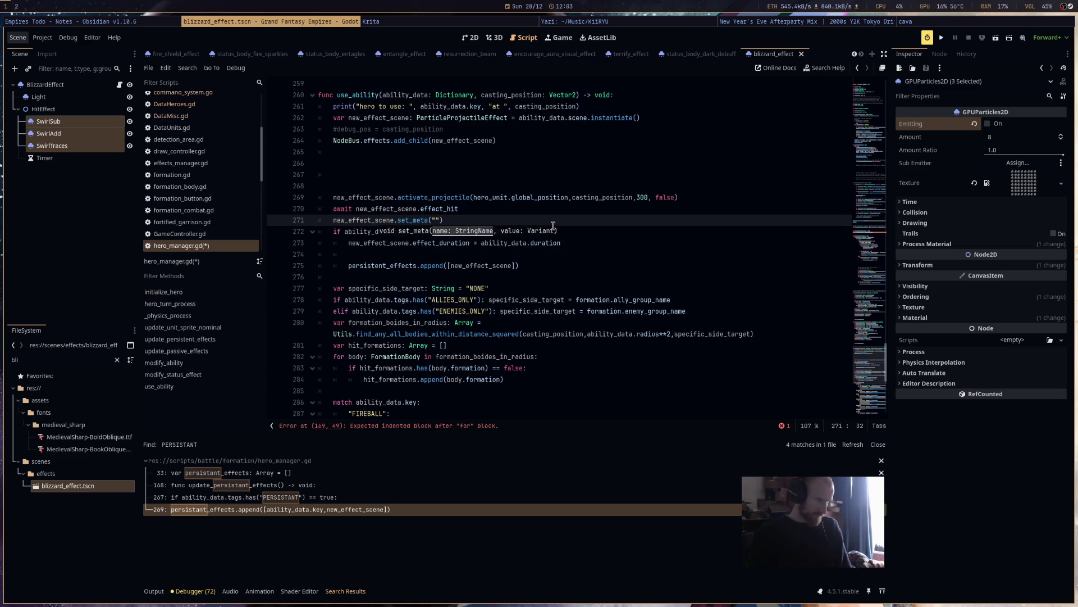
type("ffect_key")
key("BackSpace")
key("BackSpace")
key("BackSpace")
type("j")
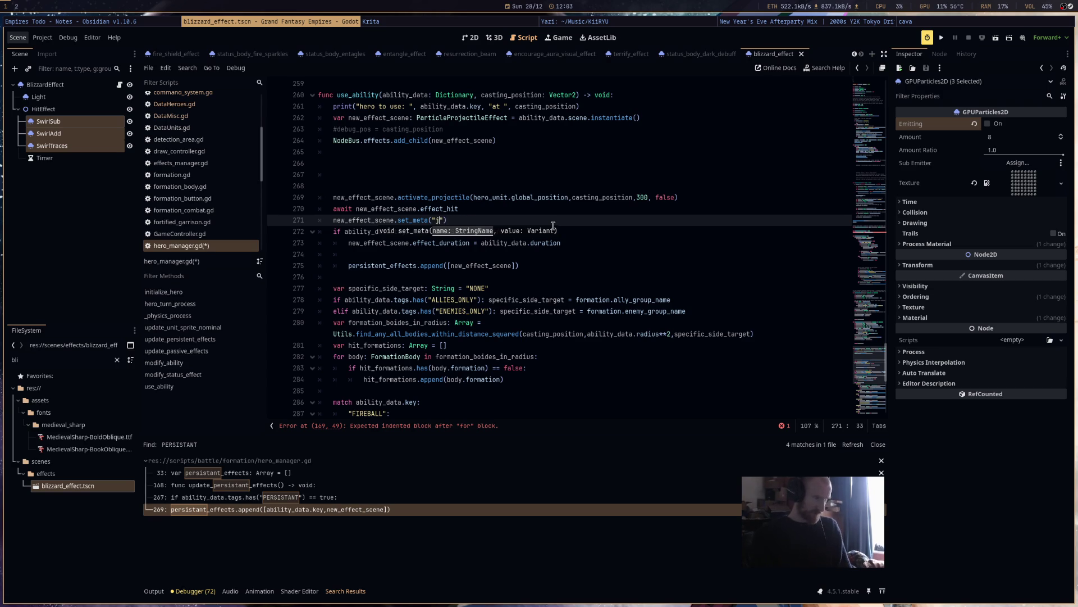
type("ey")
type(",\"")
key("BackSpace")
type("abilita")
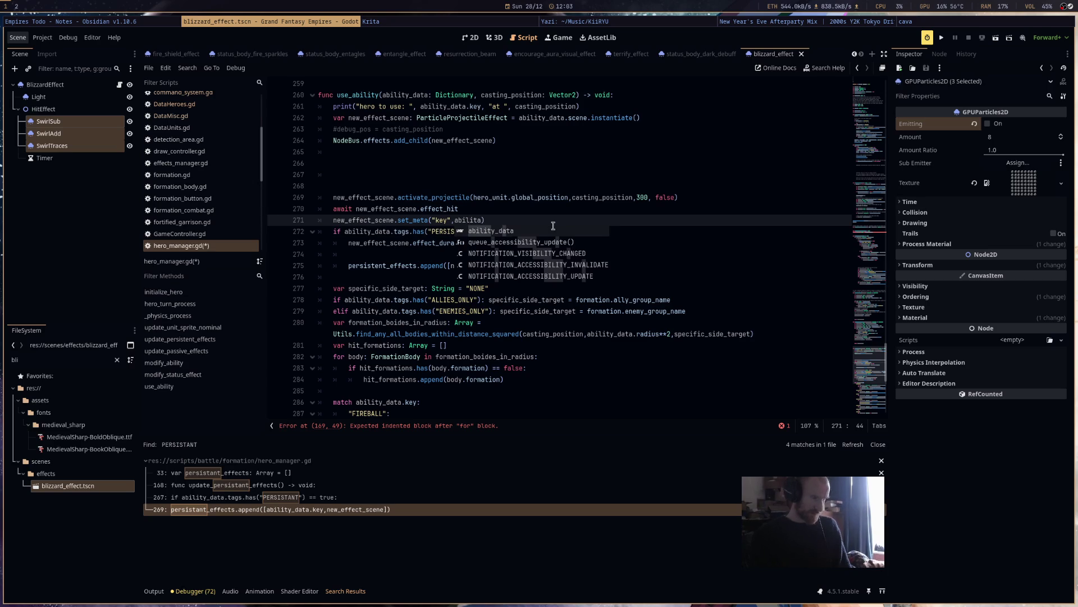
key("Return")
type(".key")
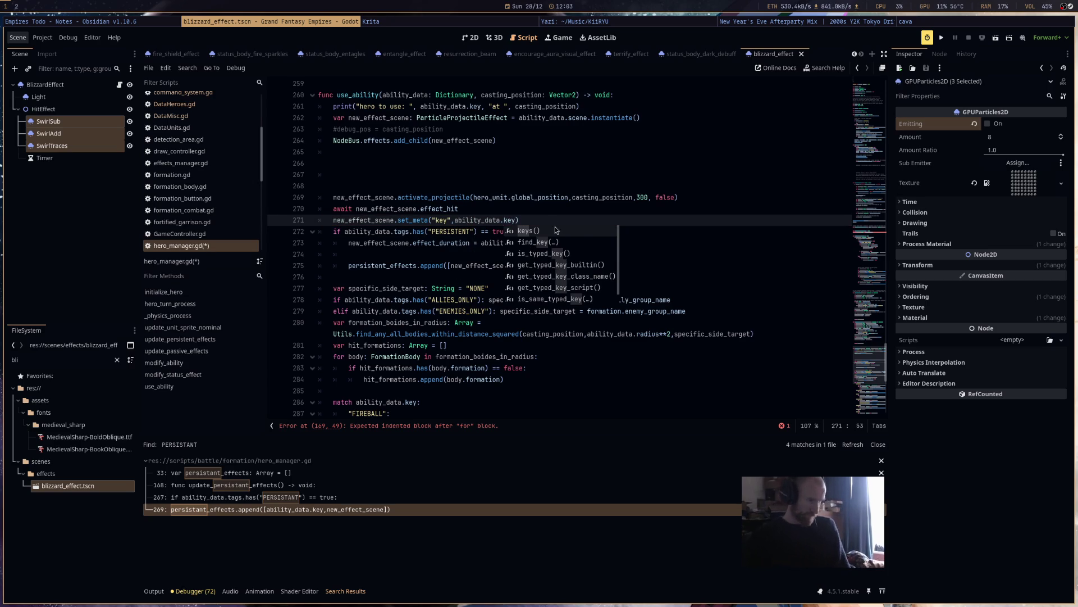
left_click(609, 208)
key("ctrl+s")
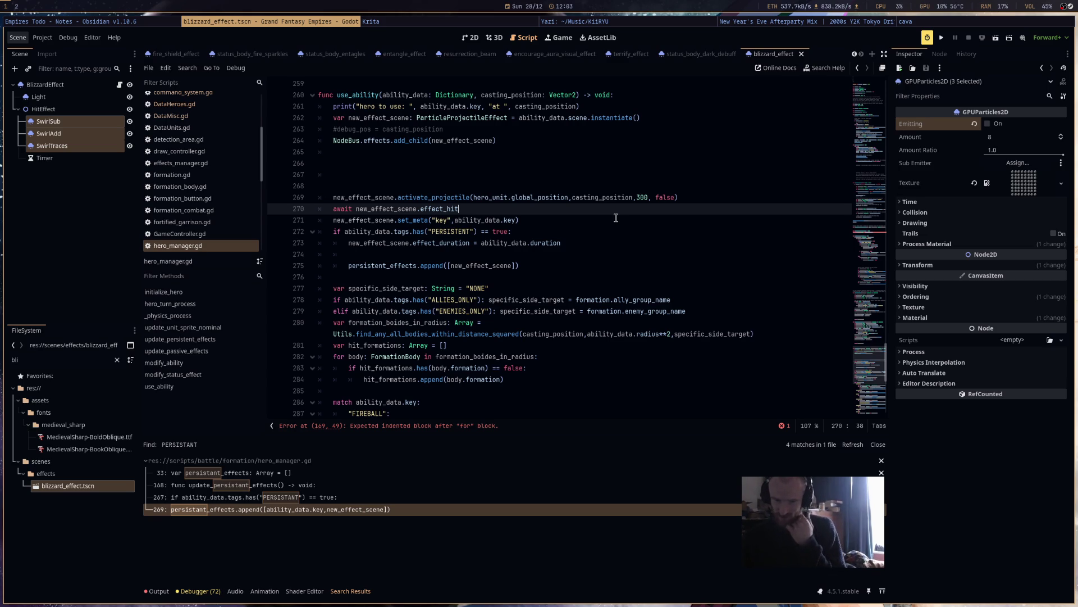
left_click(701, 24)
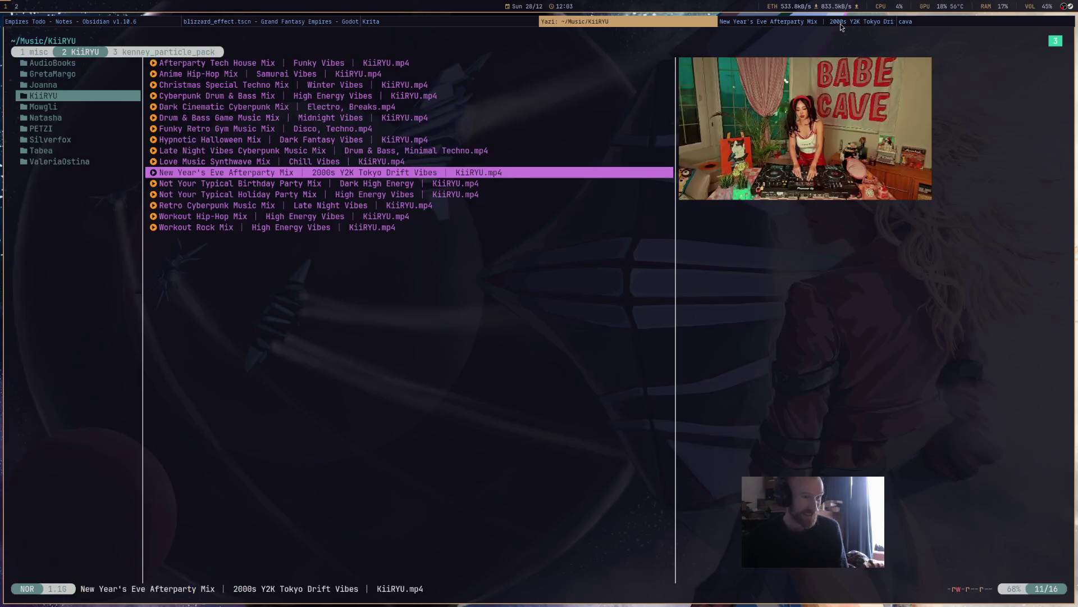
left_click(732, 21)
key("super+Left")
key("super+Left")
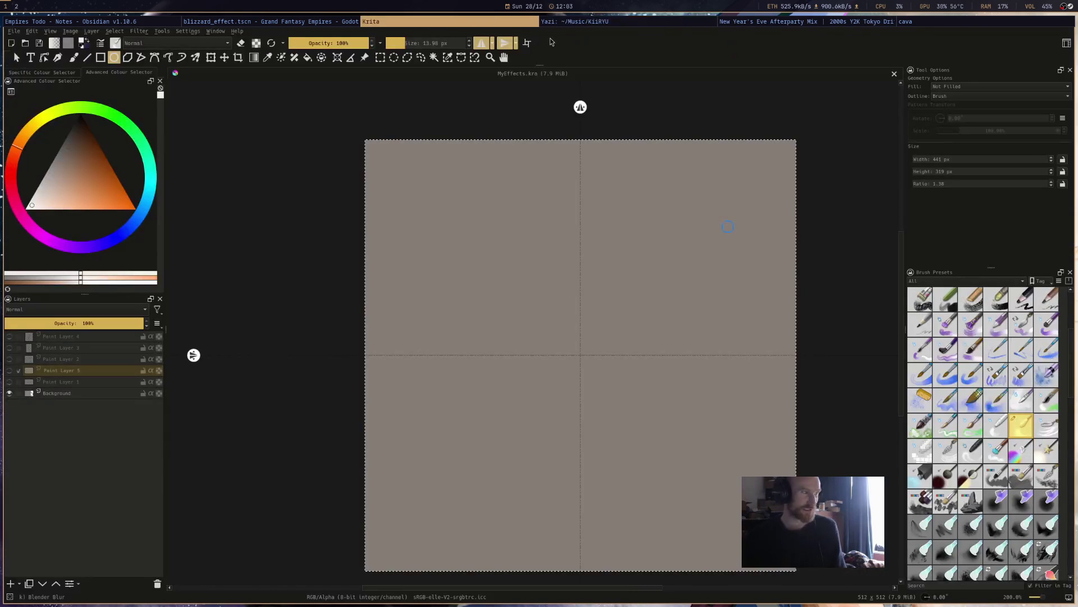
key("super+Right")
key("super+Right")
key("super+Right")
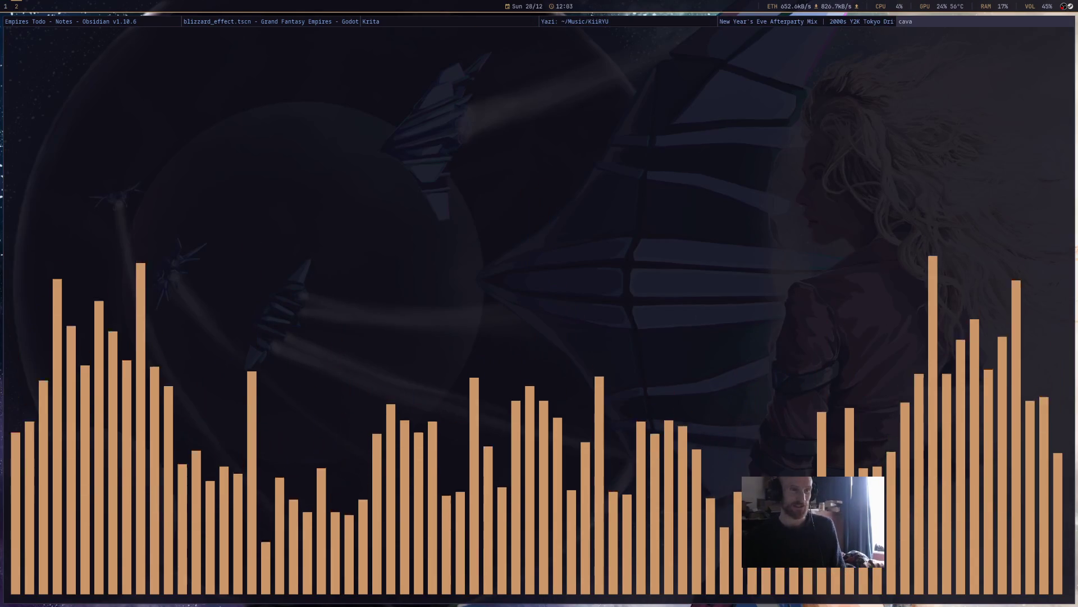
key("super+shift+Right")
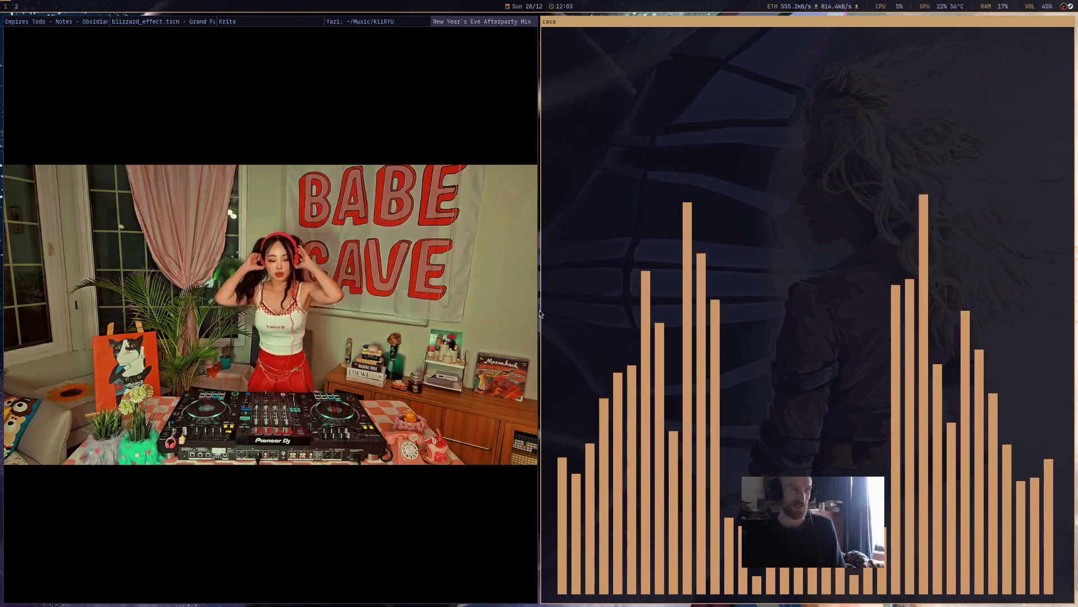
key("super+shift+Left")
key("super+Left")
key("super+Left")
key("super+Left")
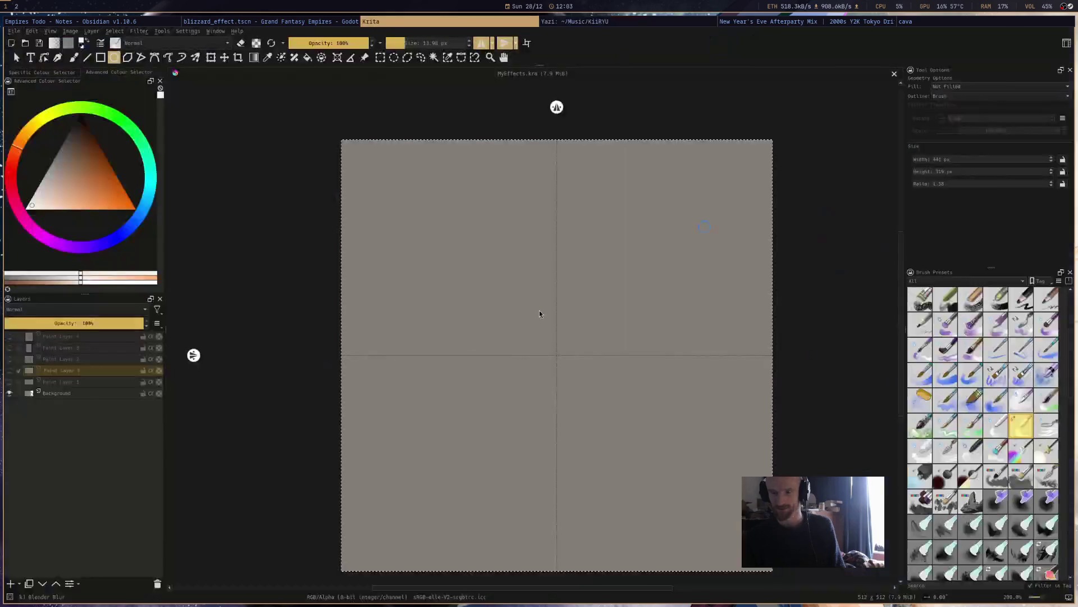
key("super+Left")
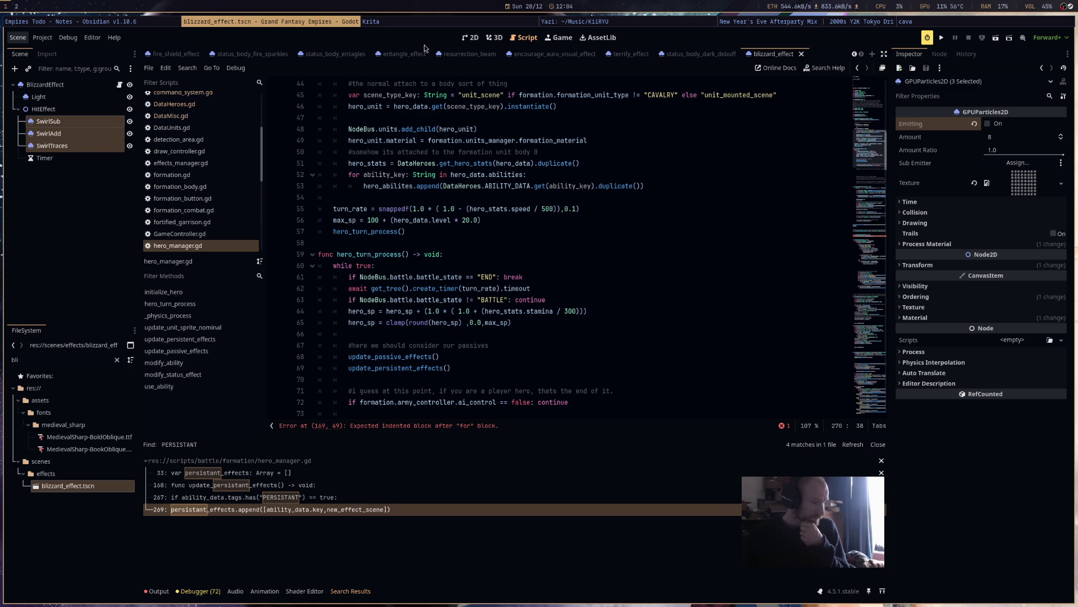
Jump to the line 169 error and place the caret at the update_persistent_effects header
left_click(482, 426)
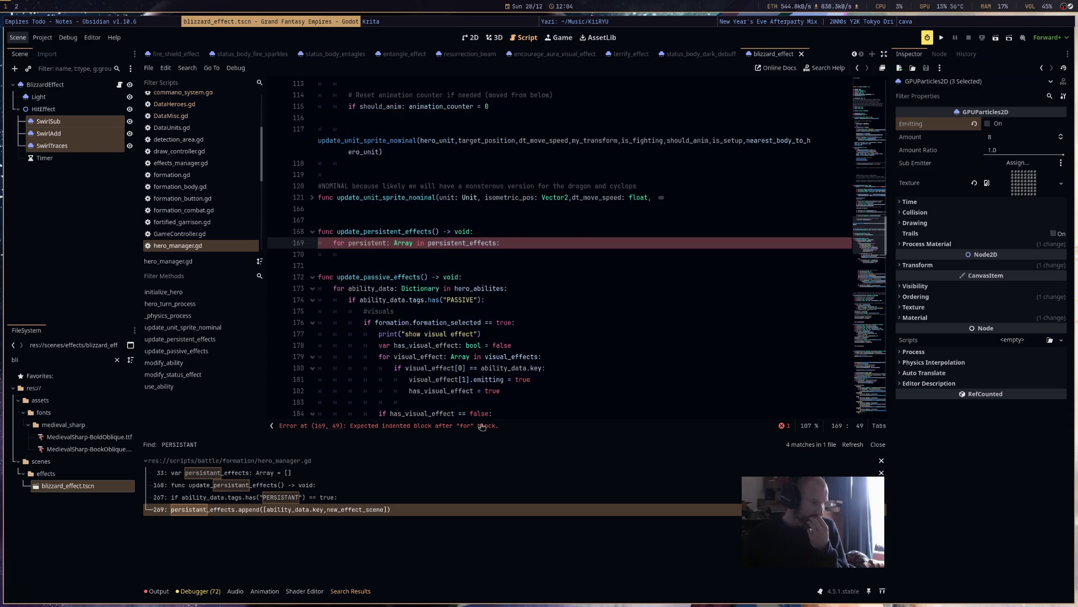
left_click(483, 253)
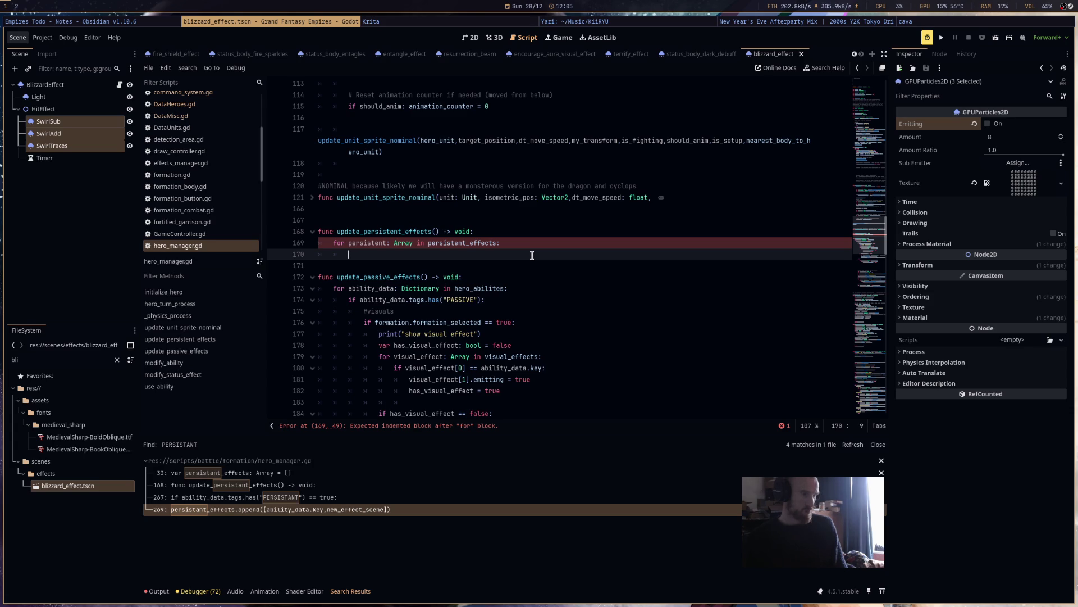
left_click(533, 236)
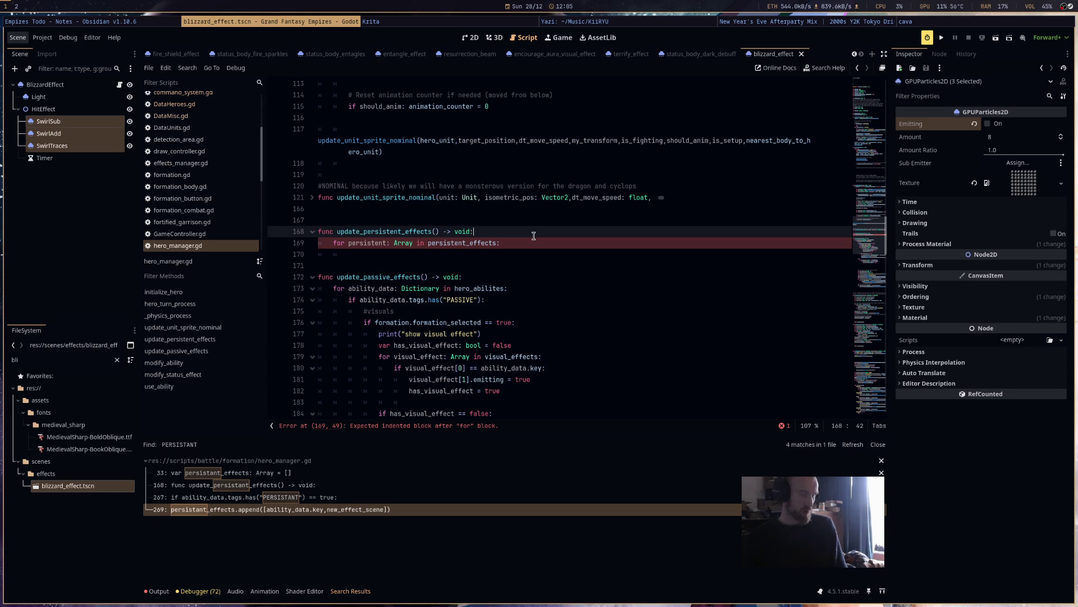
Insert 'persistent_effects = Utils.clean_array(persistent_effects)' above the loop and save the script
key("Return")
key("ctrl+space")
key("Escape")
type("pers")
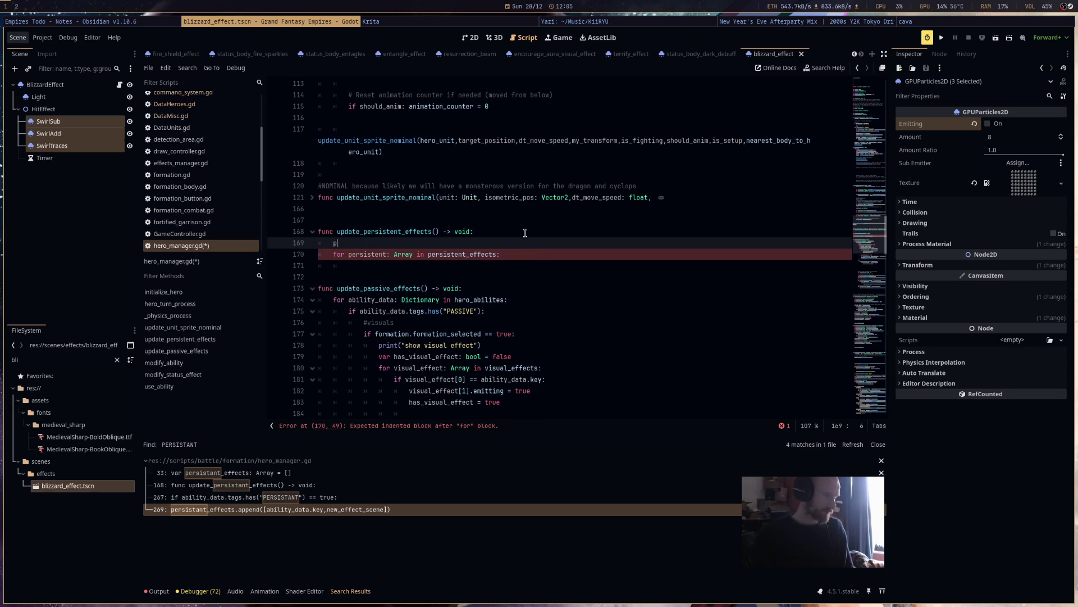
key("Return")
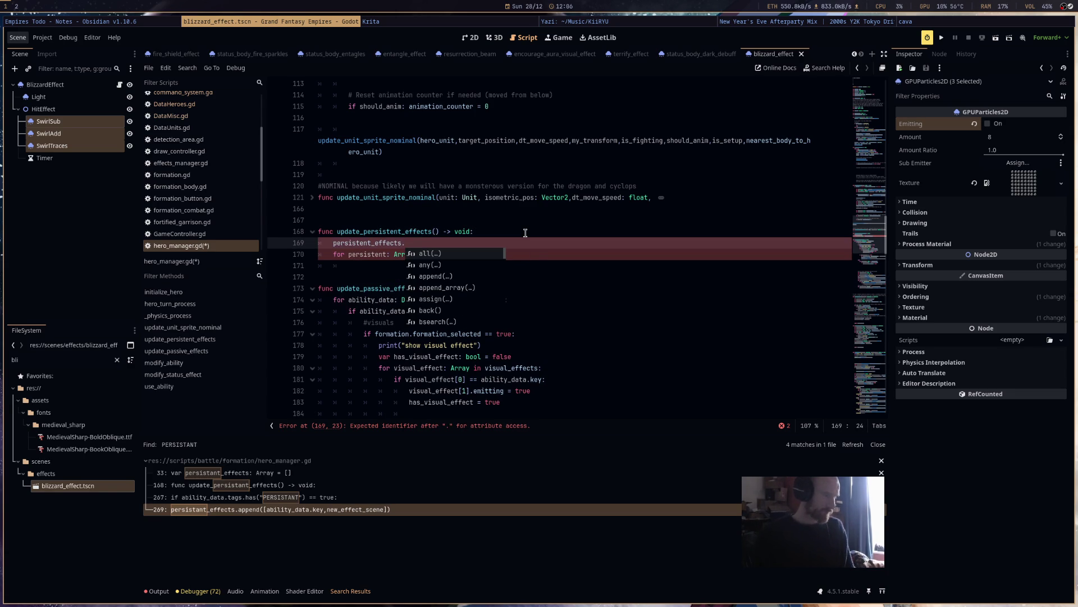
key("BackSpace")
type("= Uti")
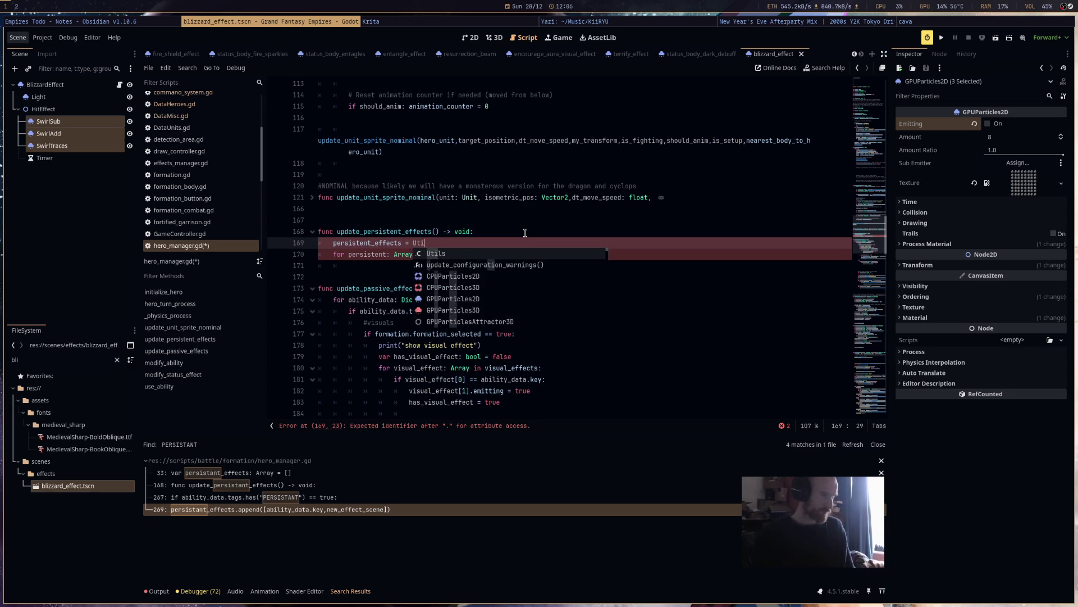
type("ls.cl")
key("Return")
type("persis")
key("Return")
key("Down")
key("Down")
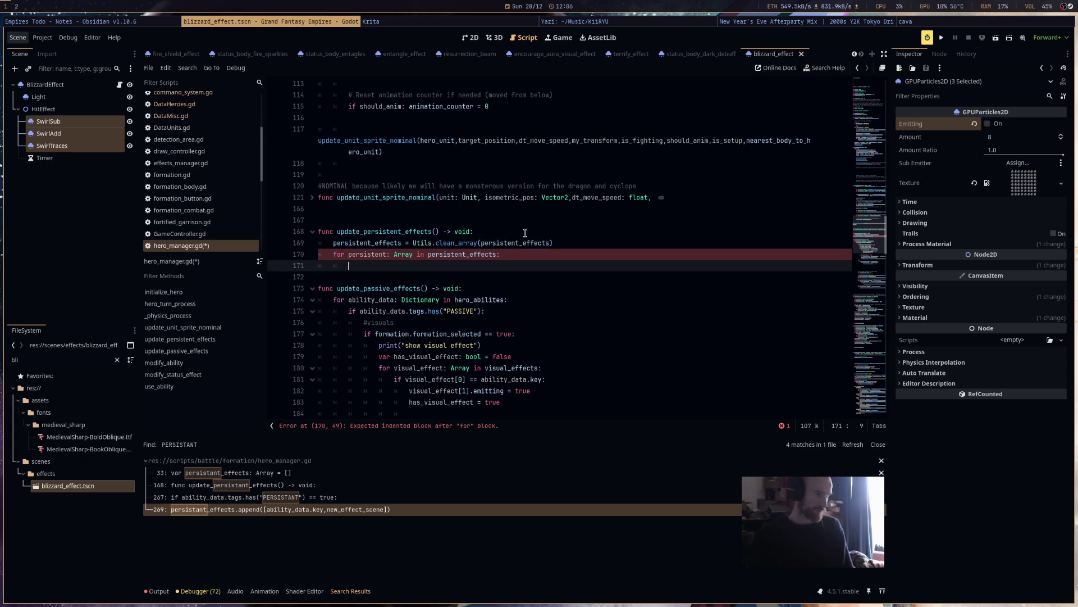
key("ctrl+s")
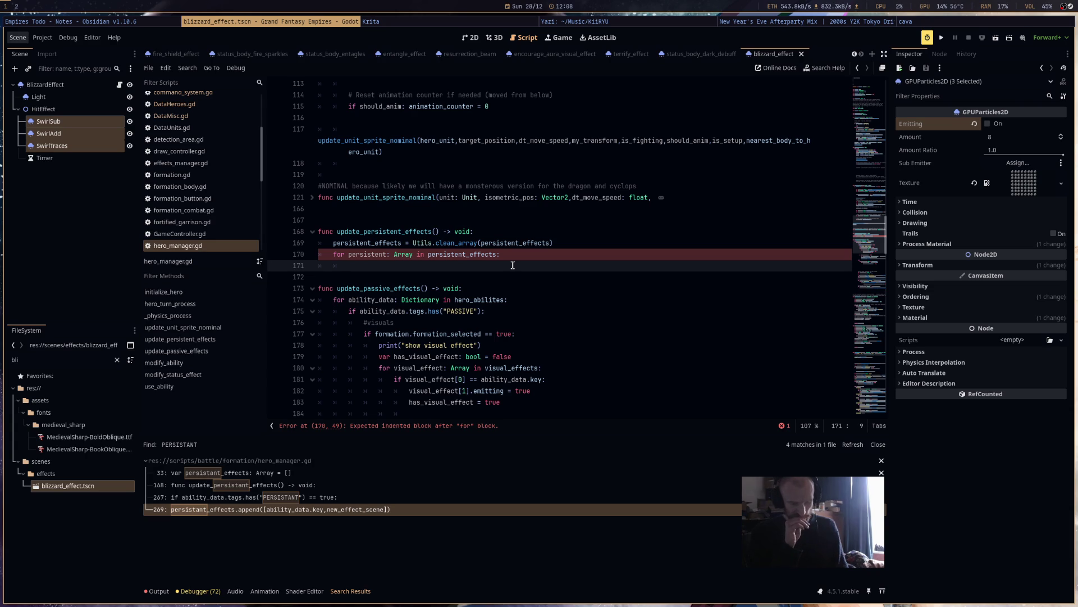
Fold away the update_passive_effects function body in hero_manager.gd
scroll(561, 316, "down", 20)
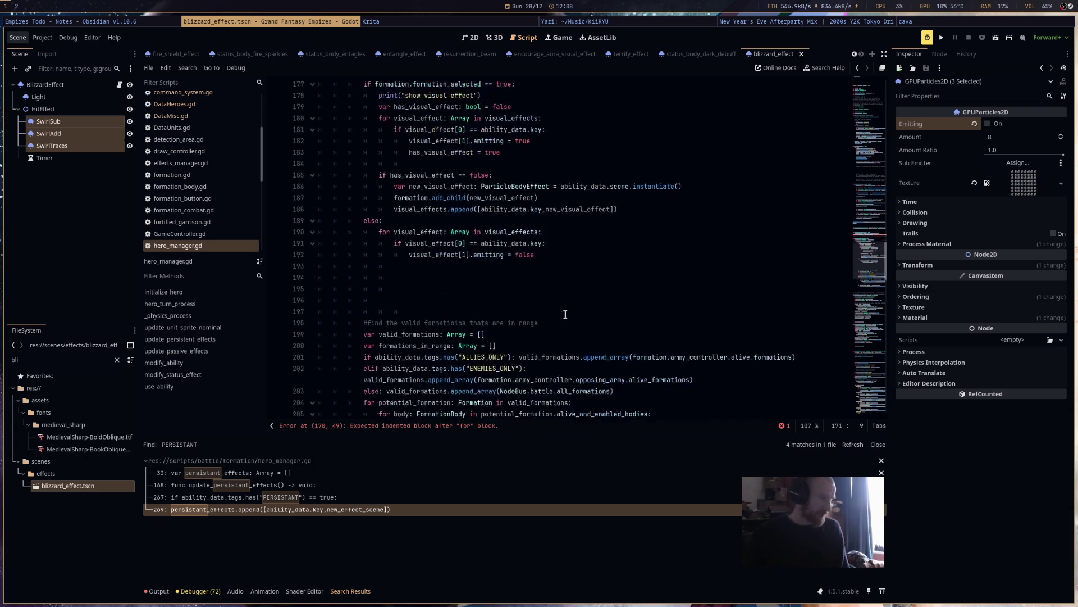
scroll(561, 316, "up", 20)
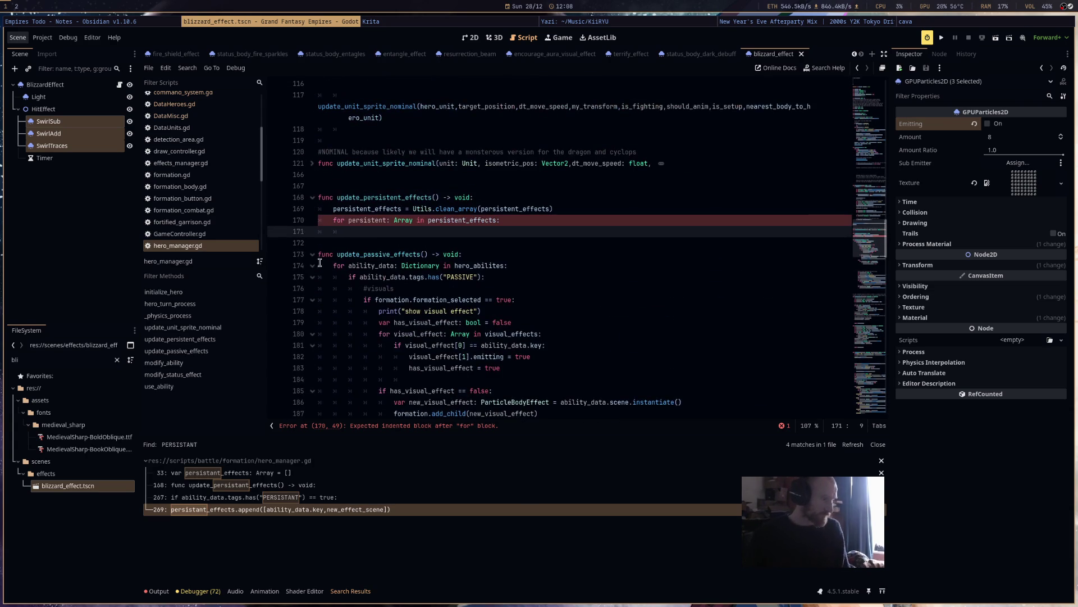
left_click(314, 254)
scroll(597, 326, "down", 3)
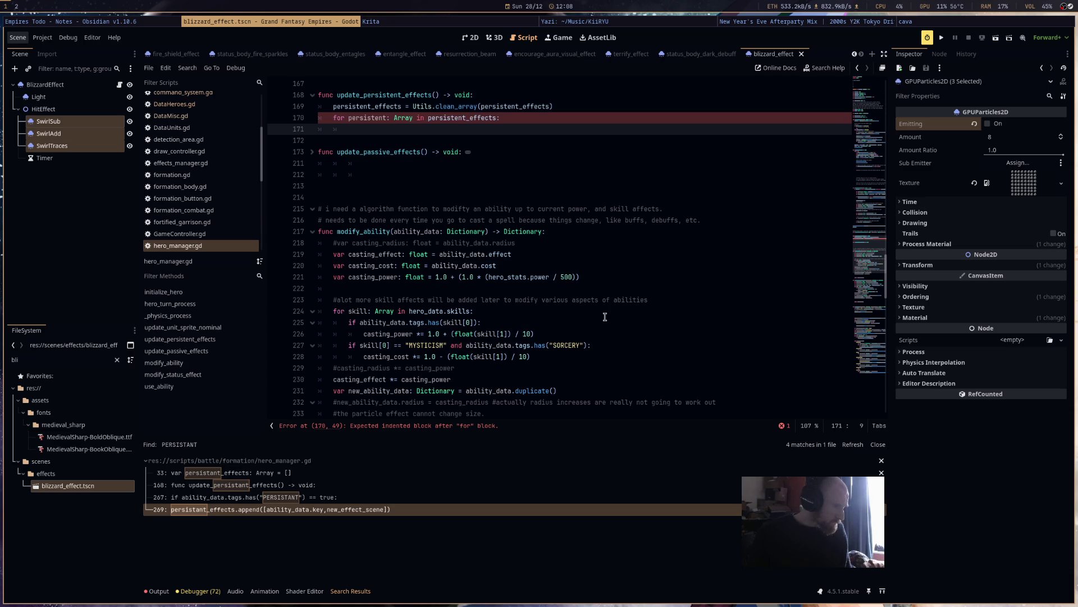
scroll(605, 316, "down", 6)
scroll(605, 316, "down", 10)
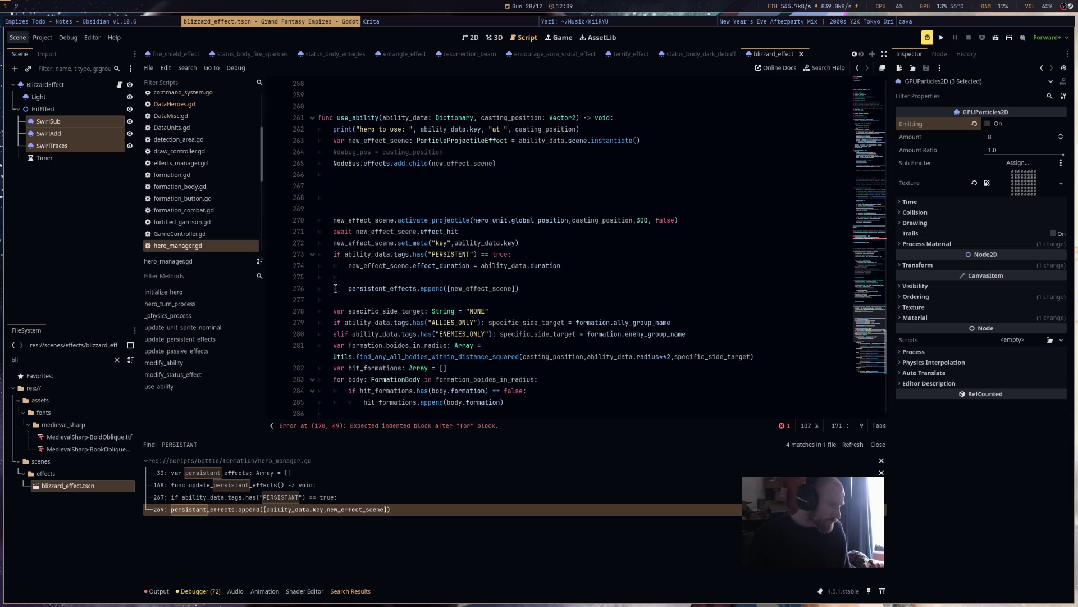
left_click_drag(333, 311, 375, 323)
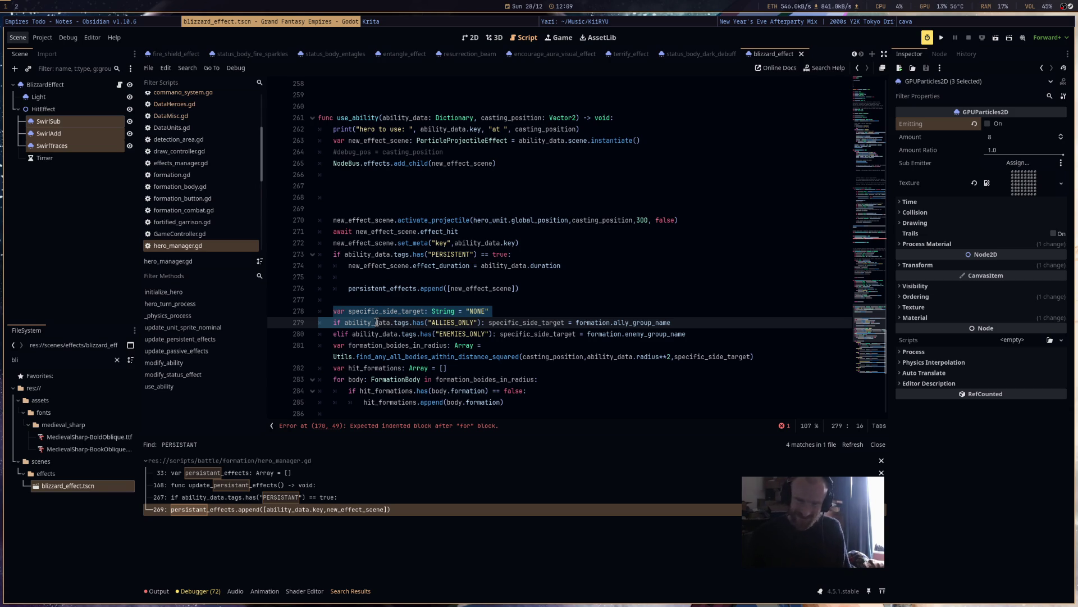
key("Up")
key("Up")
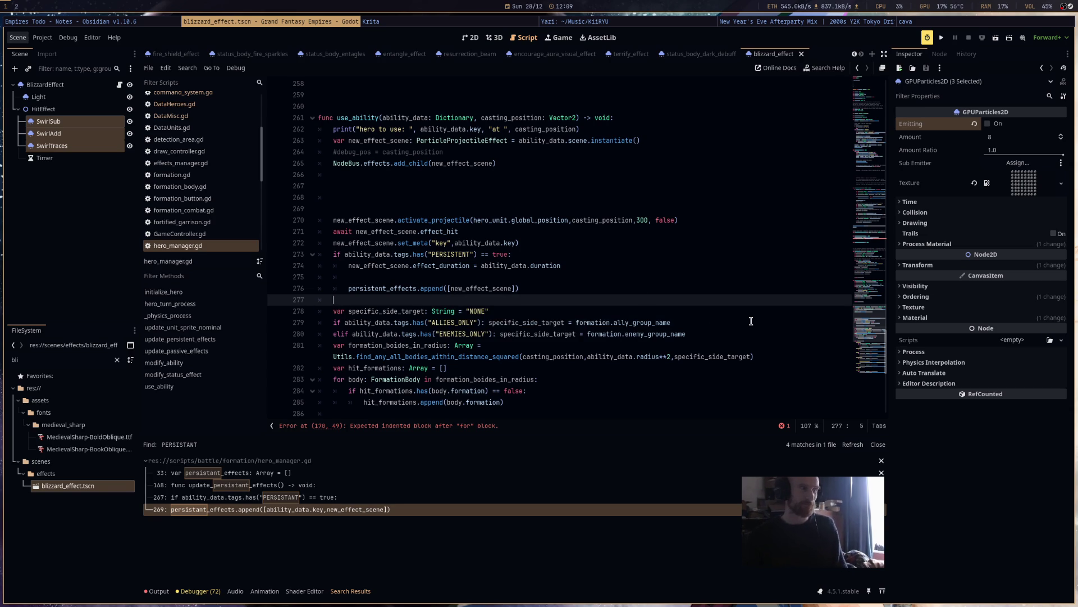
left_click(941, 38)
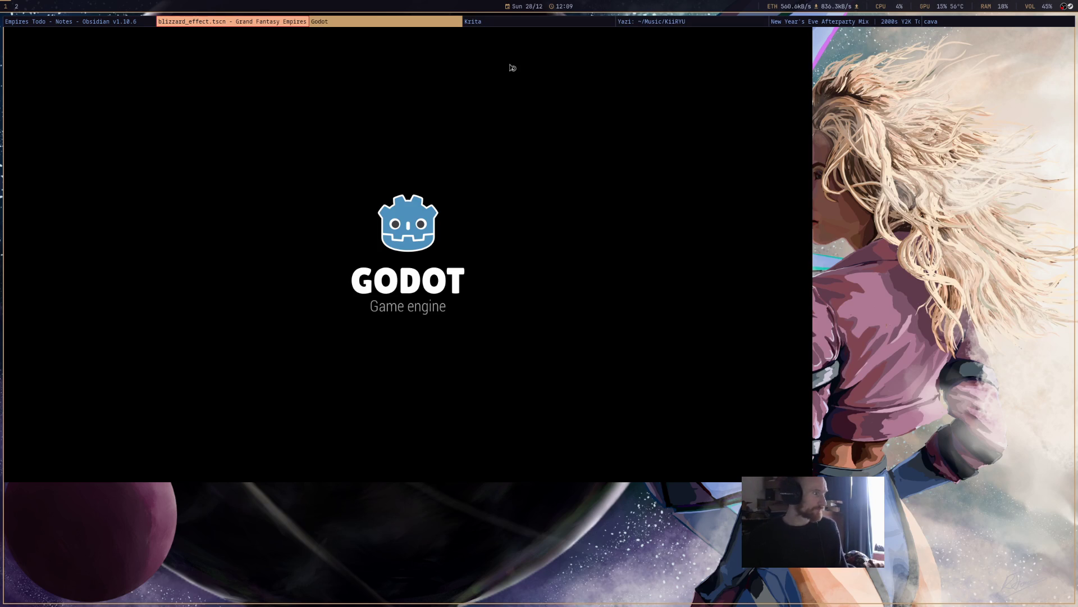
Fix the HeroManager parse error by putting pass in the persistent-effects loop, then stop the debug run
left_click(287, 27)
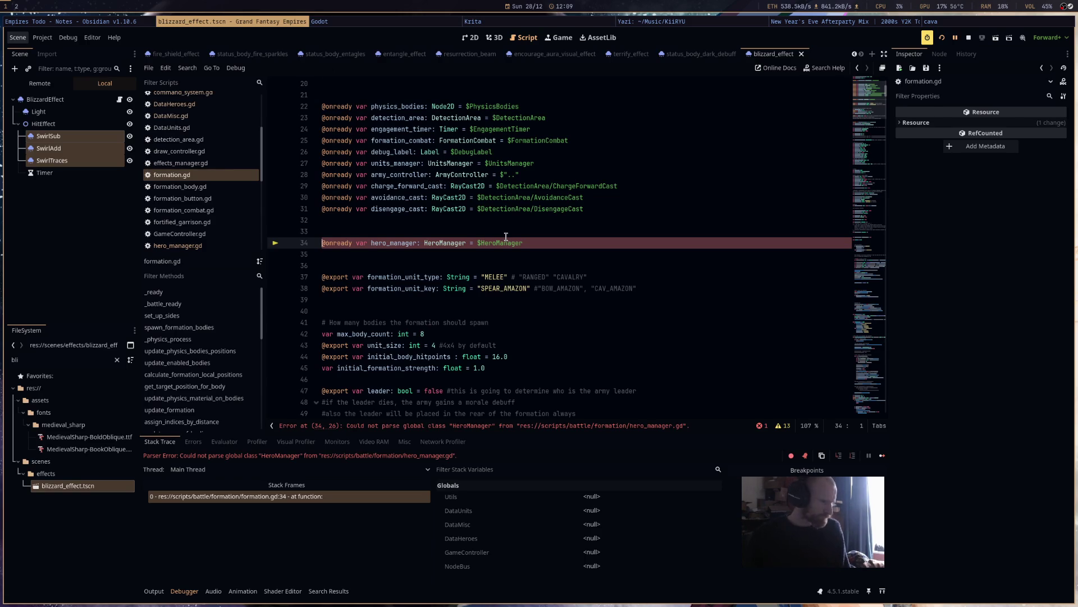
left_click(465, 243, "ctrl")
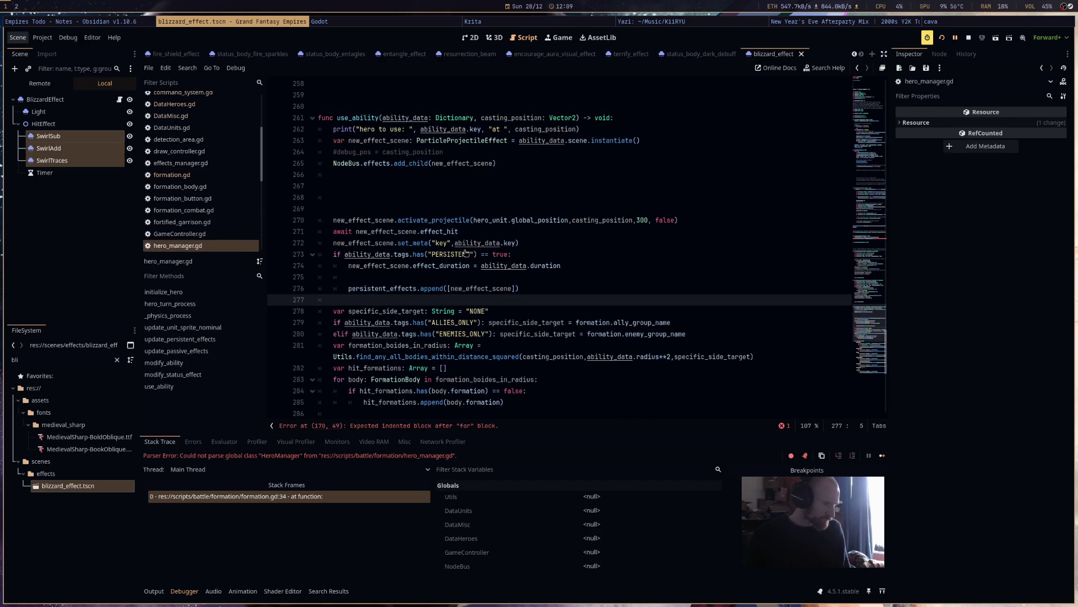
left_click(490, 426)
type("pass")
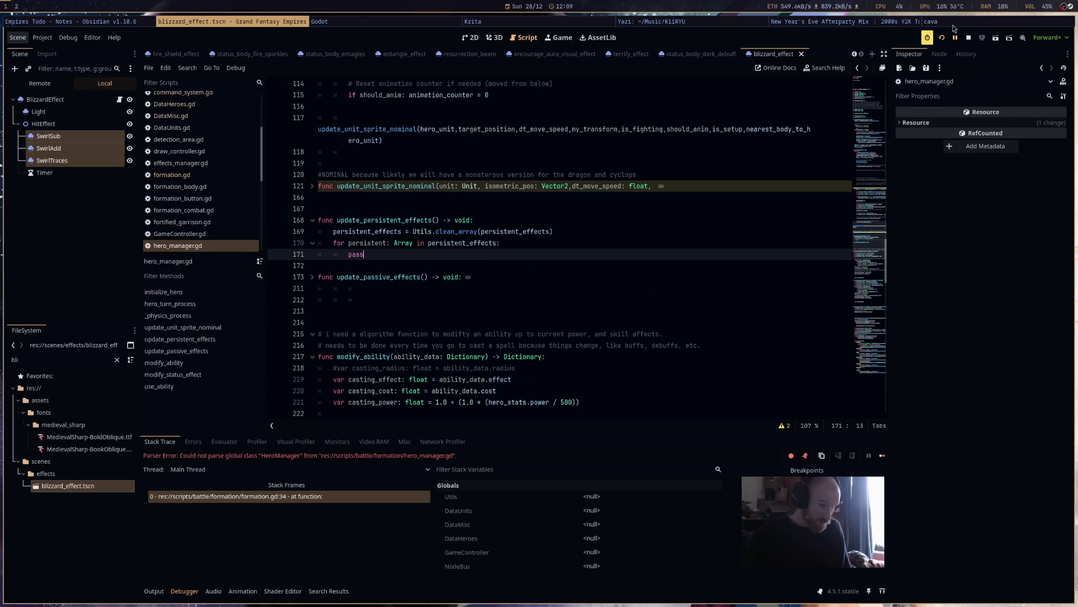
left_click(942, 37)
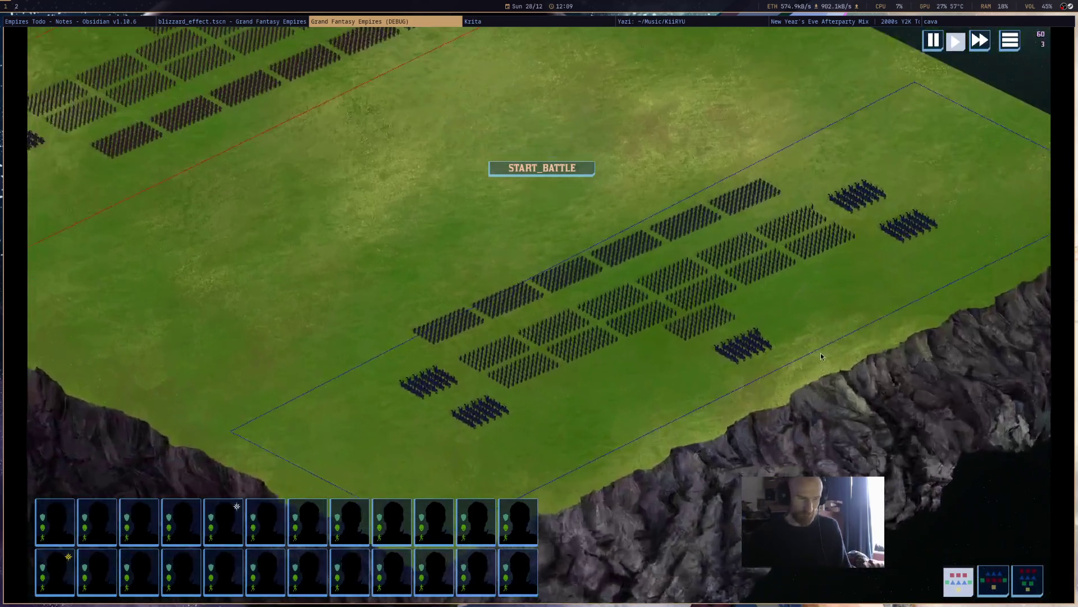
Select the whole blue army and move it into a new formation line
scroll(820, 354, "up", 1)
left_click_drag(348, 452, 923, 110)
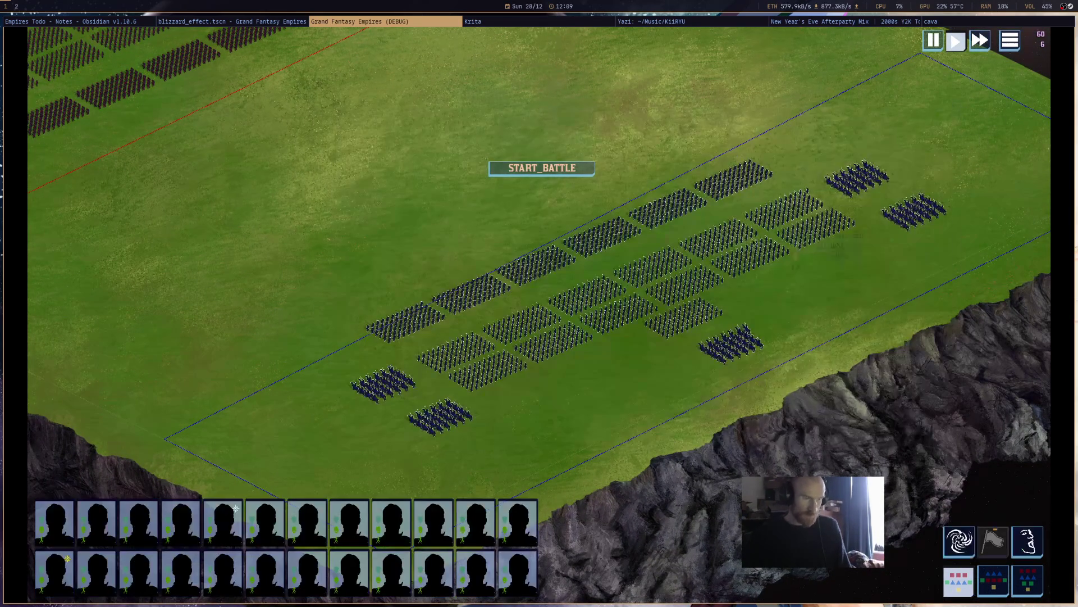
right_click(590, 239)
left_click(772, 135)
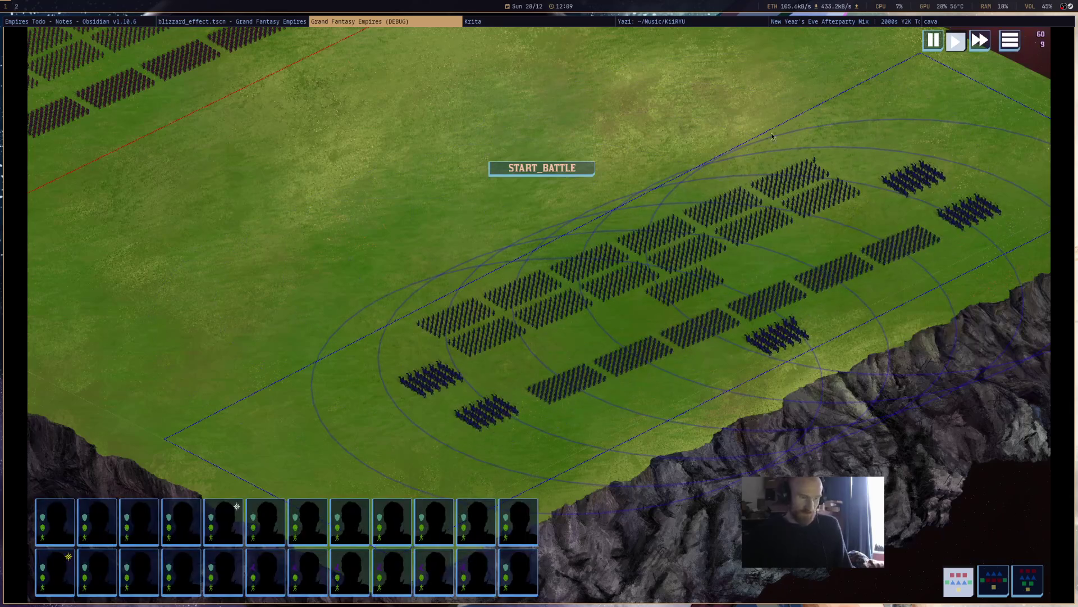
Start the battle with START_BATTLE and select all friendly units
scroll(825, 305, "down", 5)
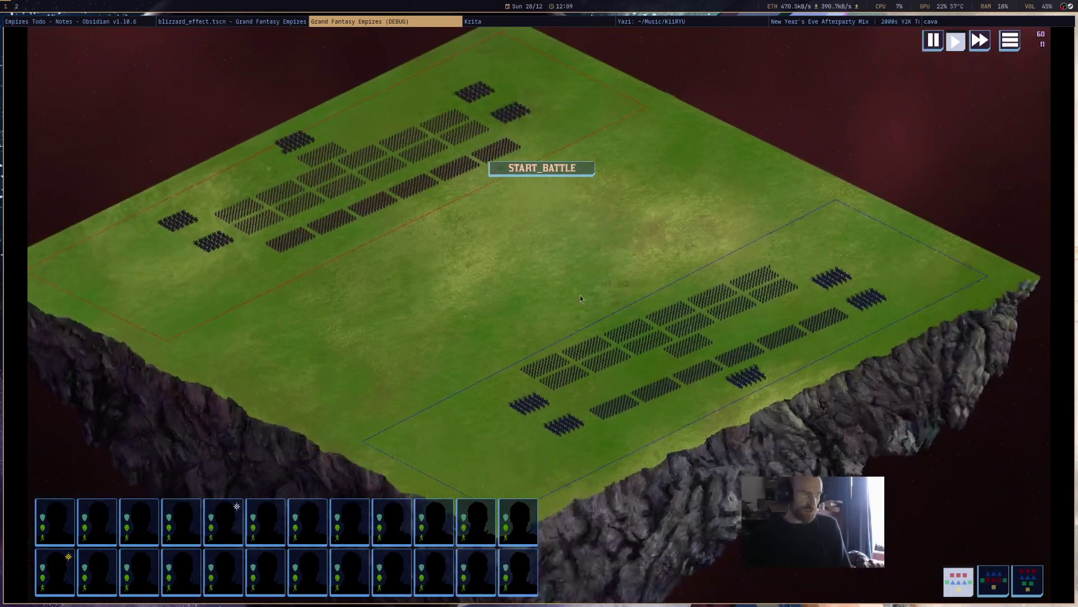
scroll(802, 282, "up", 6)
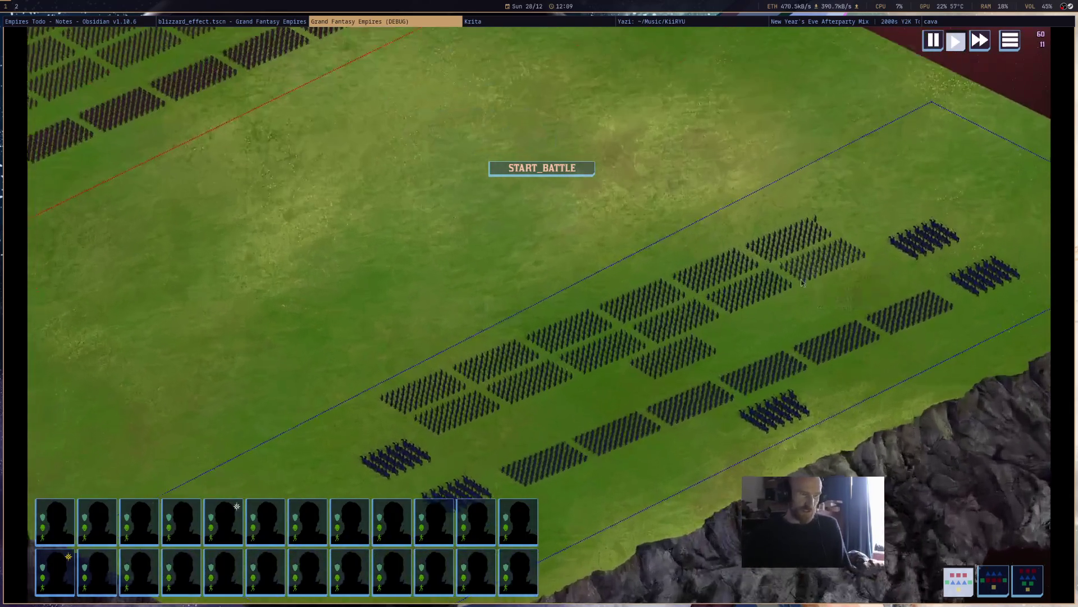
left_click(558, 176)
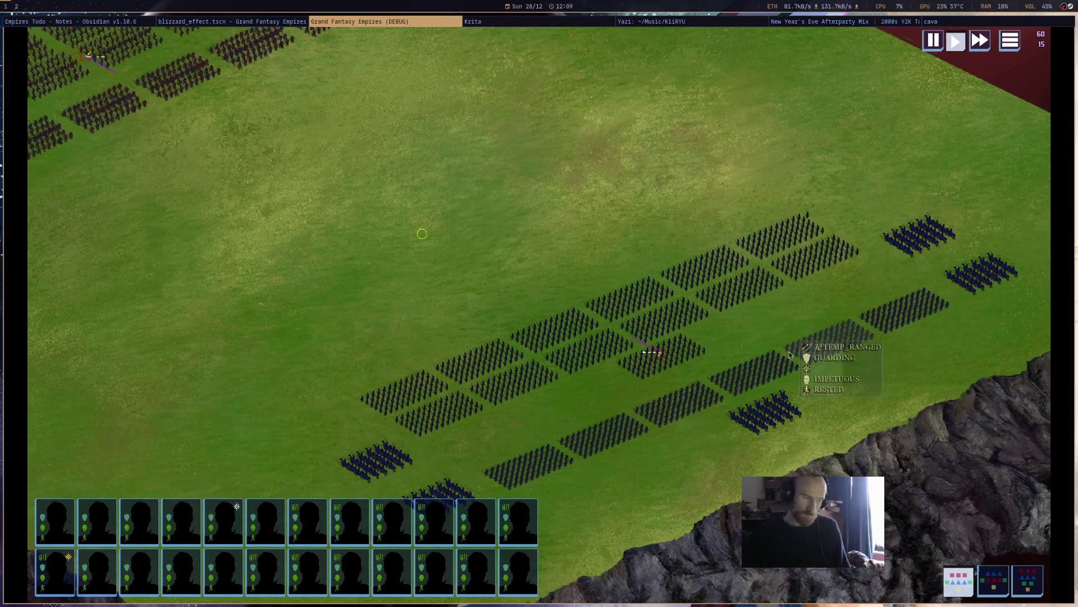
scroll(807, 332, "down", 5)
left_click(993, 580)
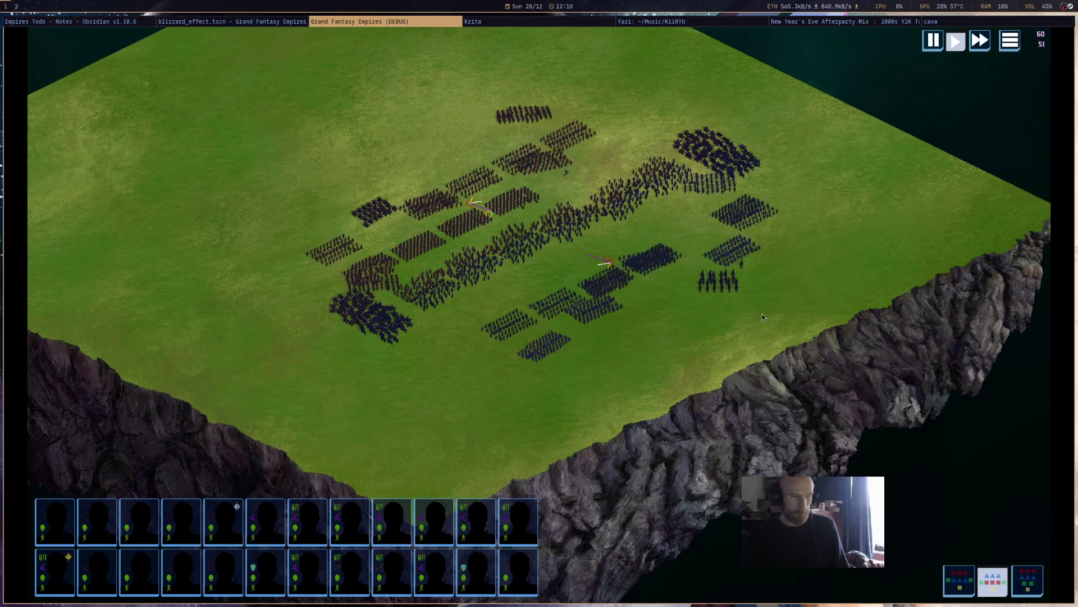
Select the hero and cast Resurrection on a friendly formation
left_click(699, 264)
scroll(767, 335, "up", 3)
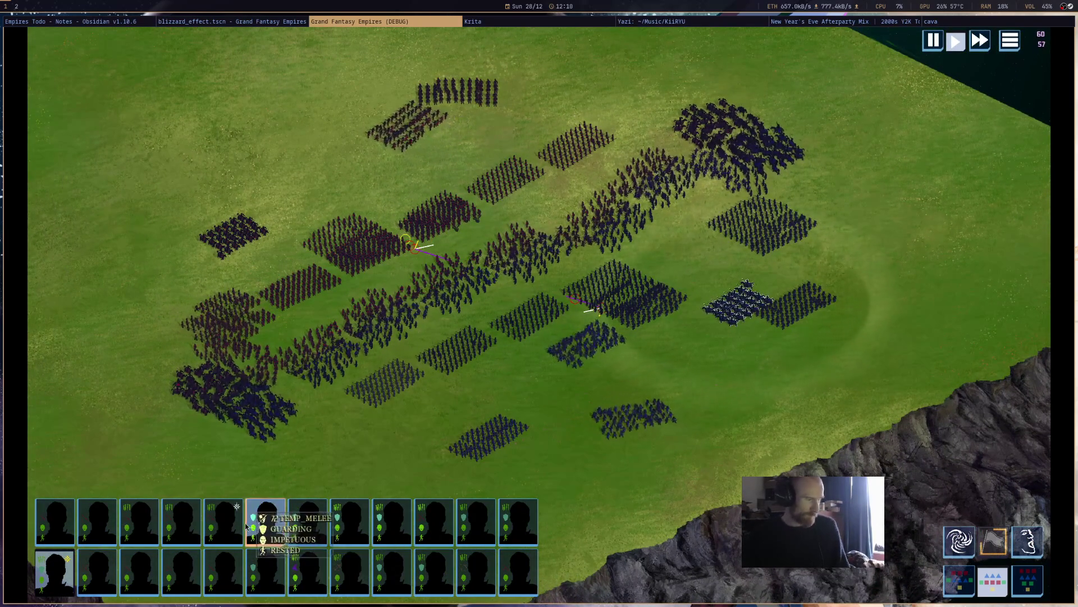
left_click(223, 520)
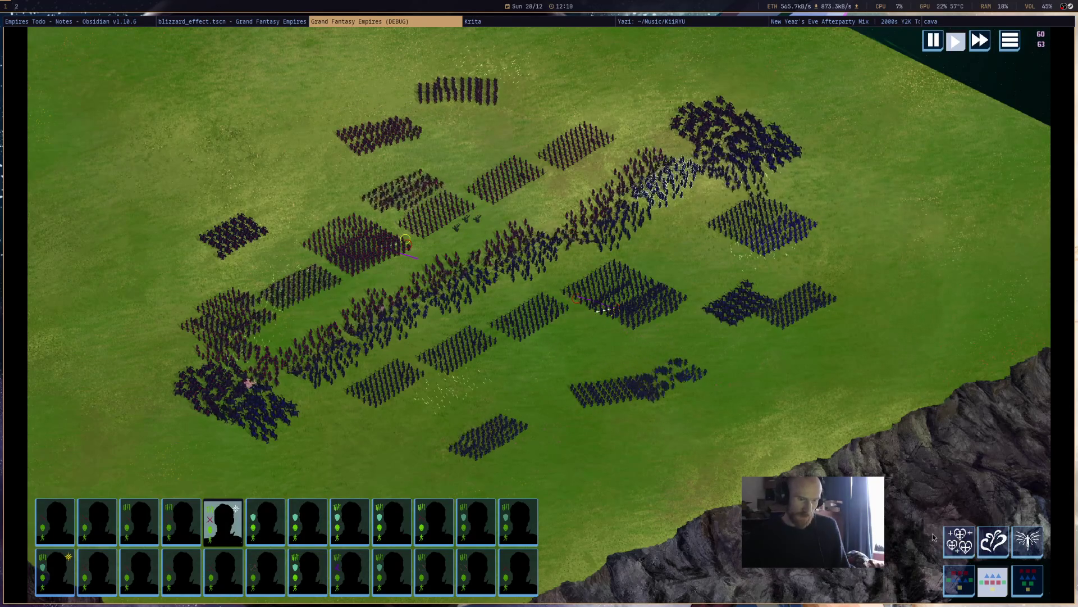
left_click(1025, 546)
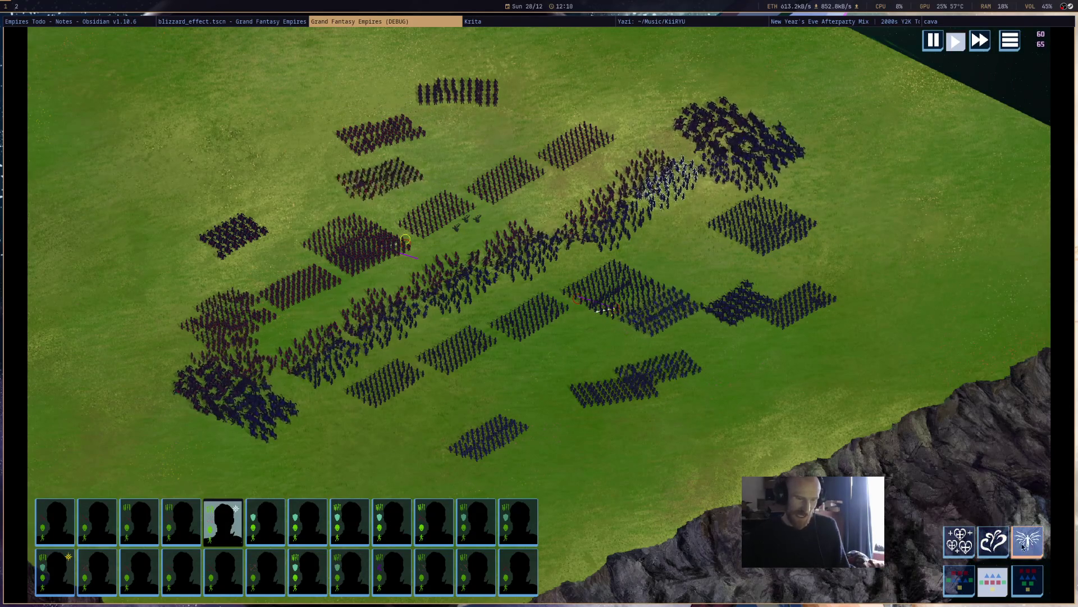
left_click(533, 273)
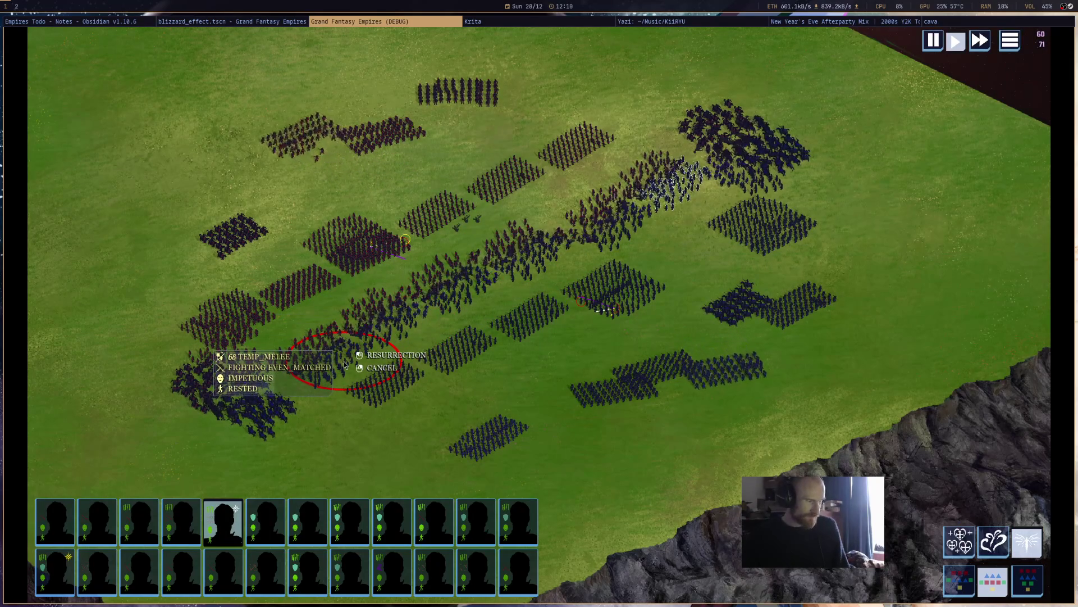
left_click(345, 365)
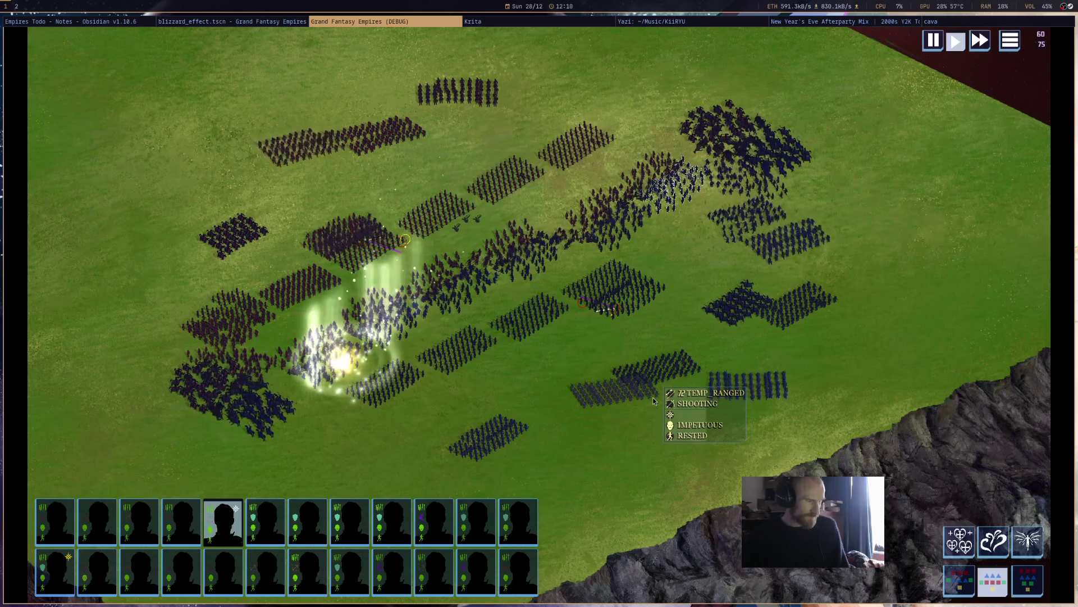
Cast Entangle on the left enemy formation, then ready Blizzard with the cavalry selected
left_click(993, 554)
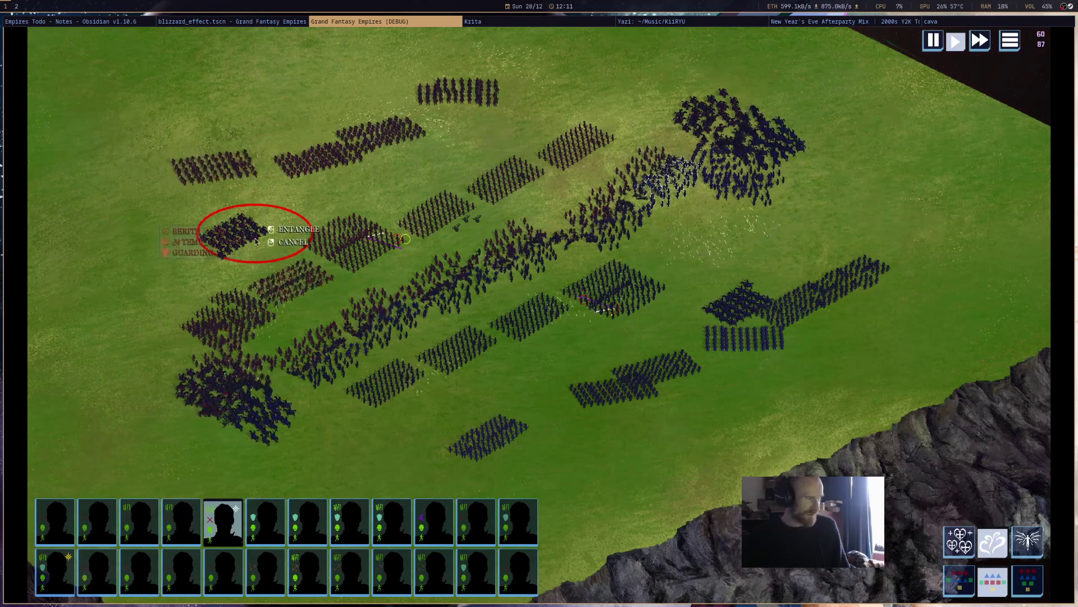
left_click(270, 268)
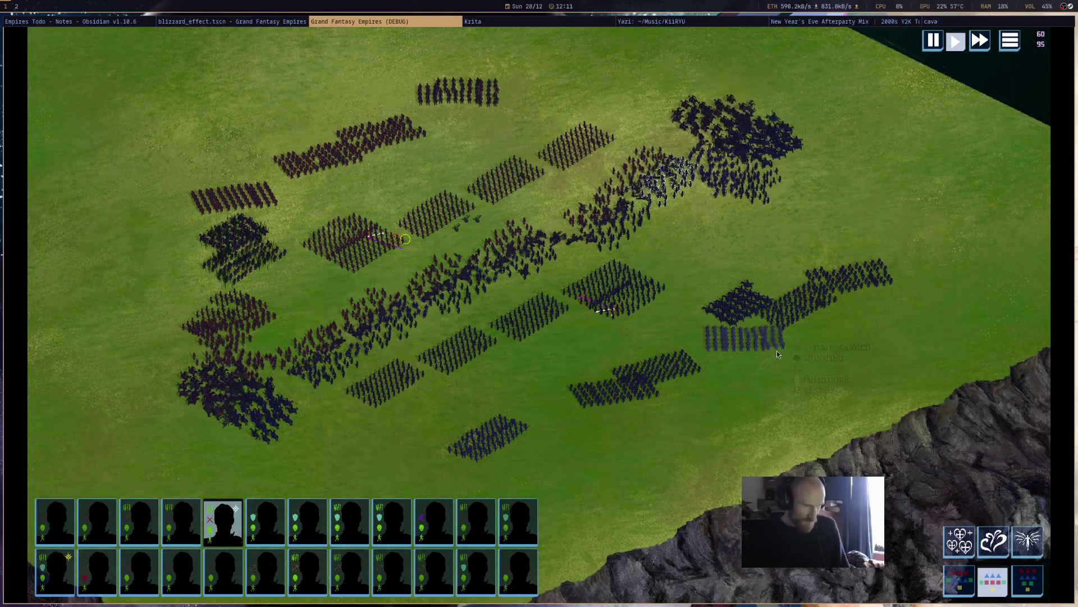
left_click(740, 305)
left_click(959, 541)
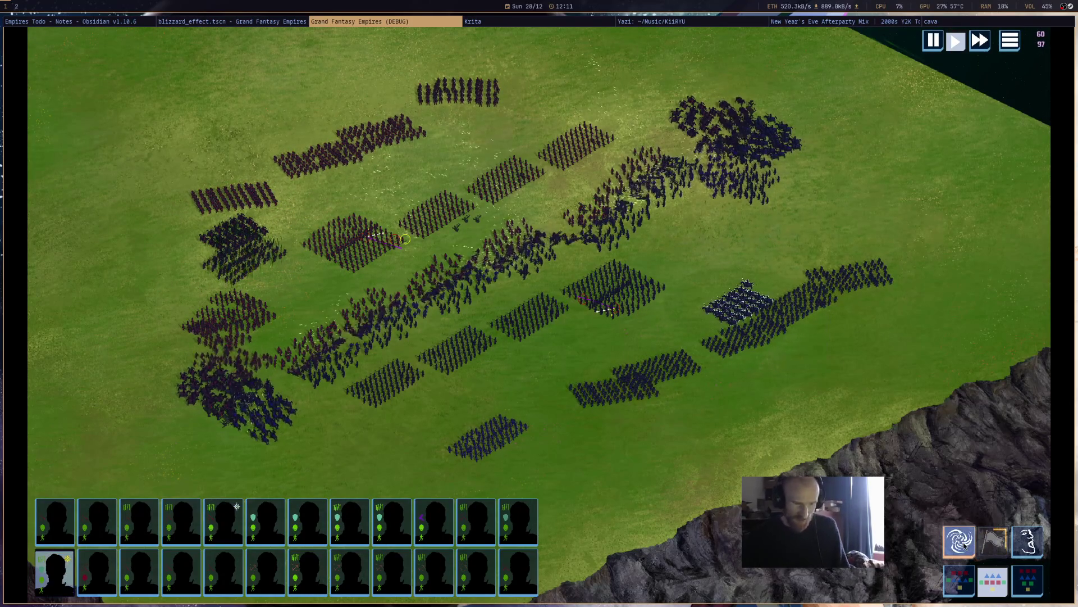
Cast Blizzard onto the battlefield and close the debug game window
right_click(583, 263)
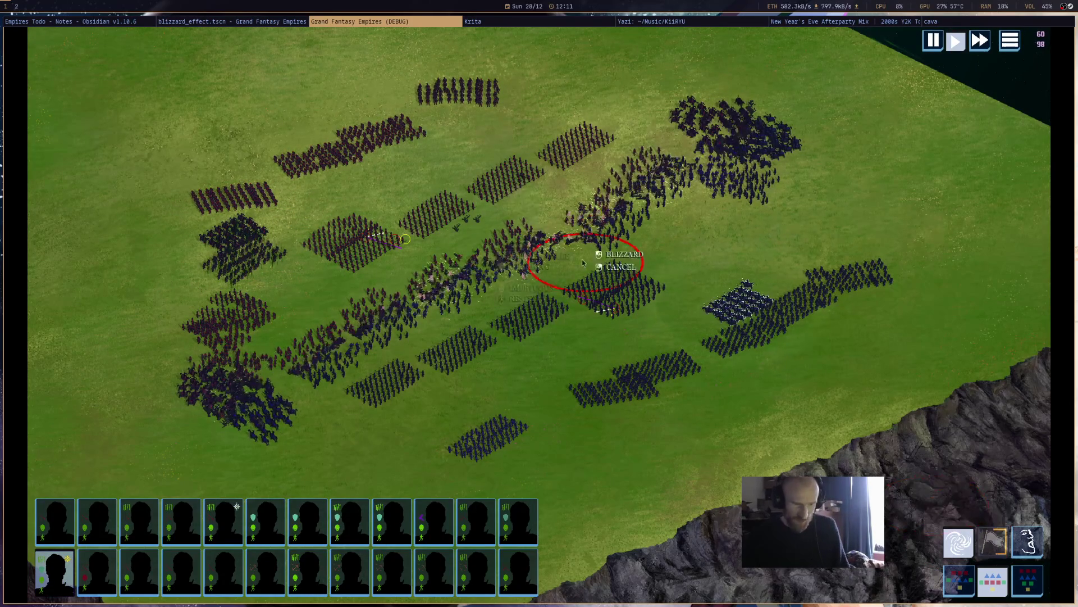
left_click(359, 247)
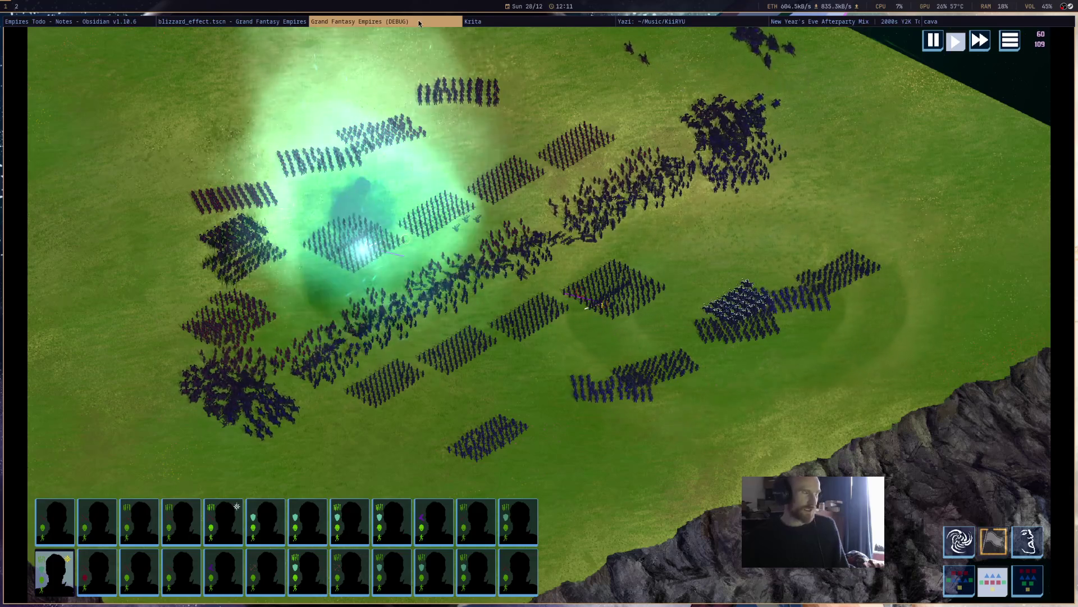
middle_click(419, 19)
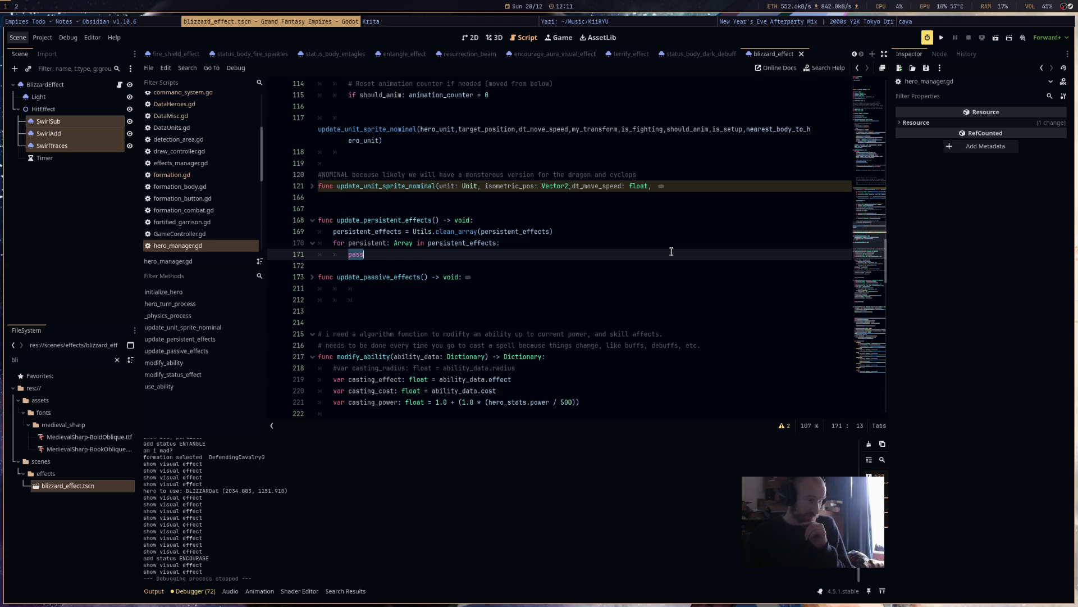
scroll(671, 251, "down", 20)
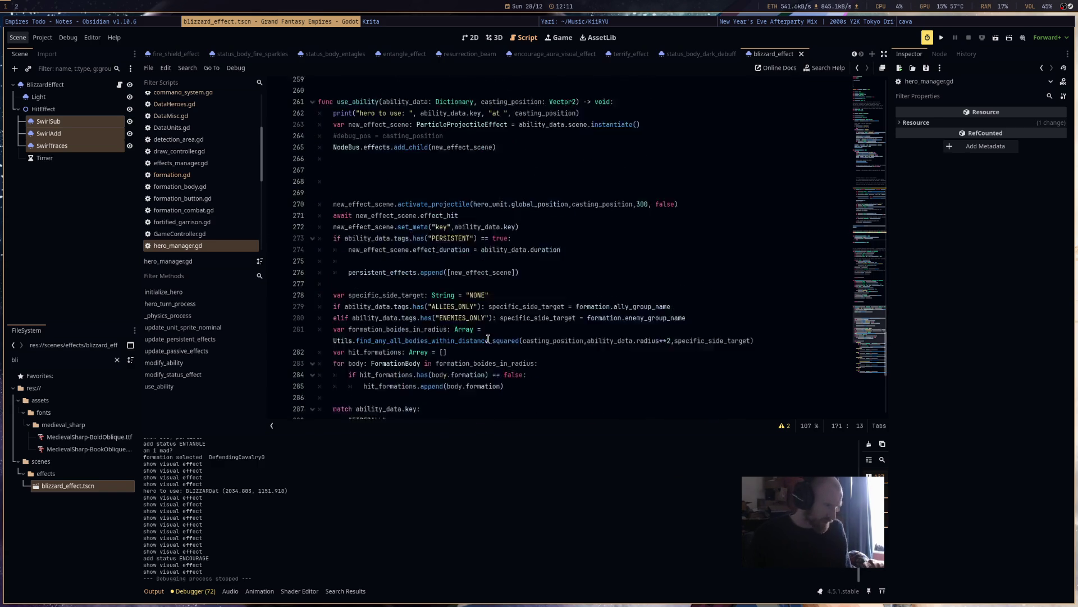
scroll(489, 339, "down", 1)
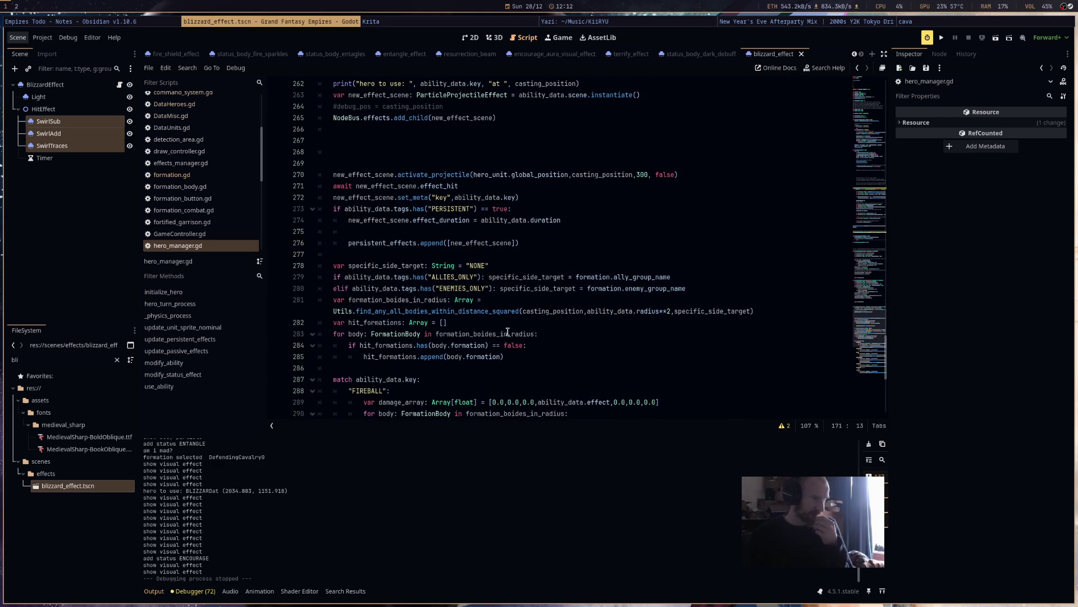
scroll(507, 331, "down", 3)
scroll(508, 330, "up", 4)
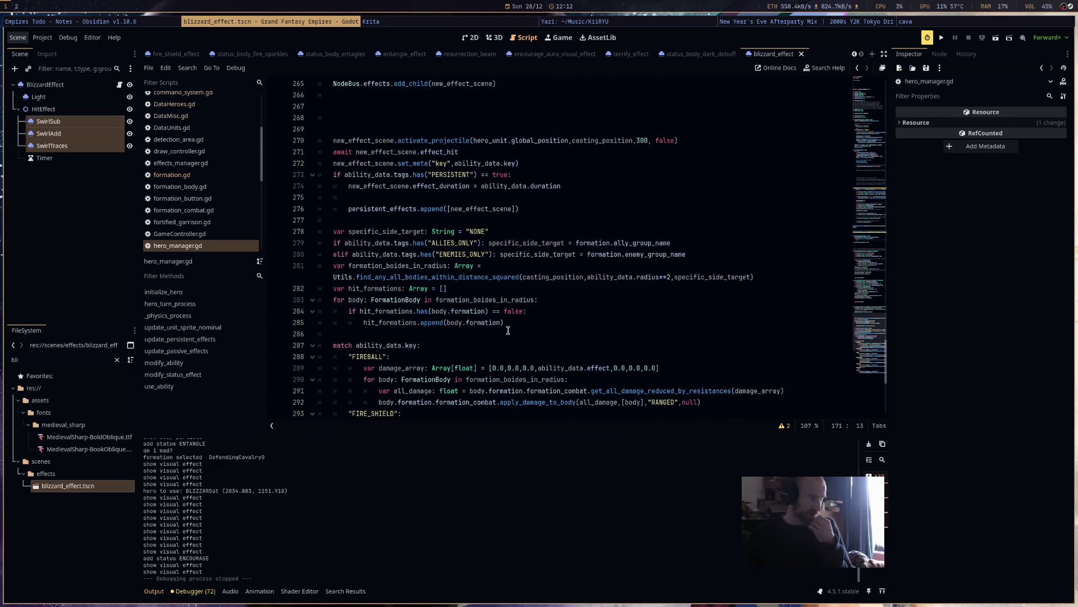
scroll(508, 330, "up", 1)
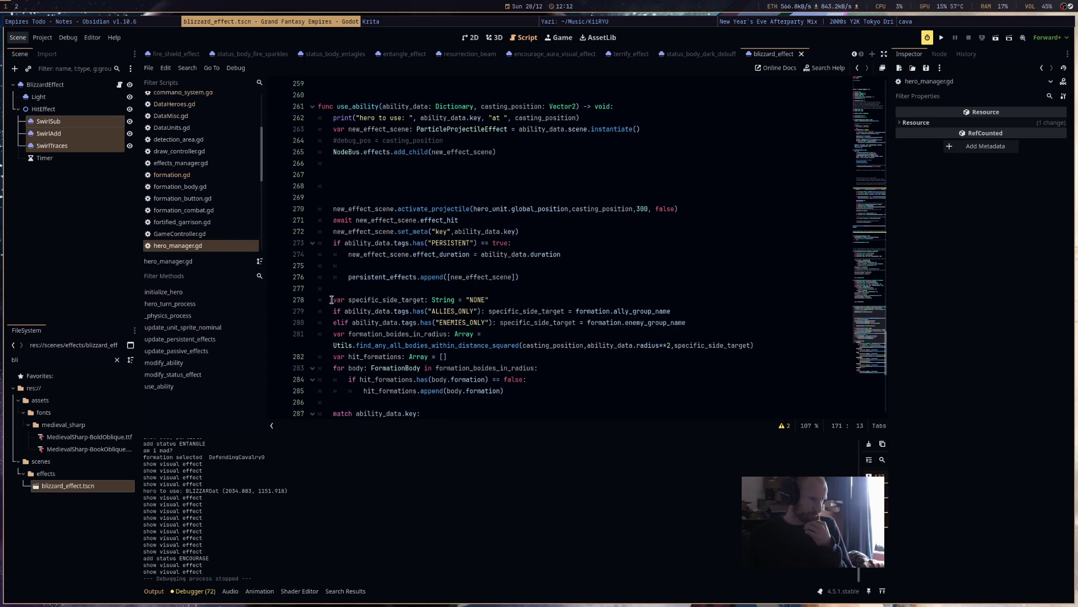
mouse_move(331, 300)
left_mouse_down()
mouse_move(488, 302)
mouse_move(680, 390)
mouse_move(690, 318)
left_mouse_up()
scroll(680, 390, "up", 1)
scroll(685, 359, "down", 3)
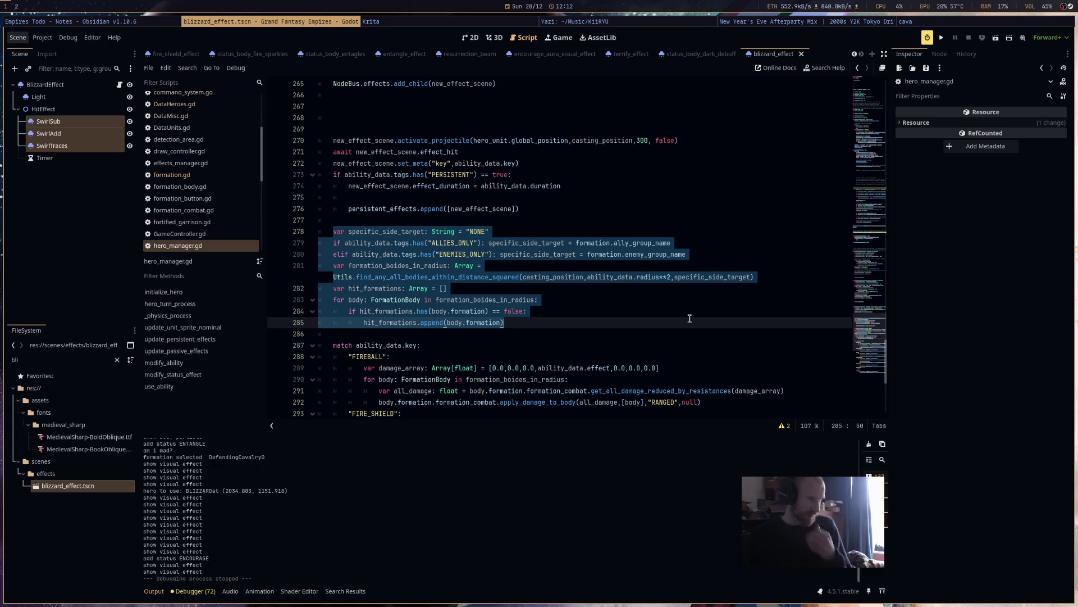
scroll(730, 312, "up", 4)
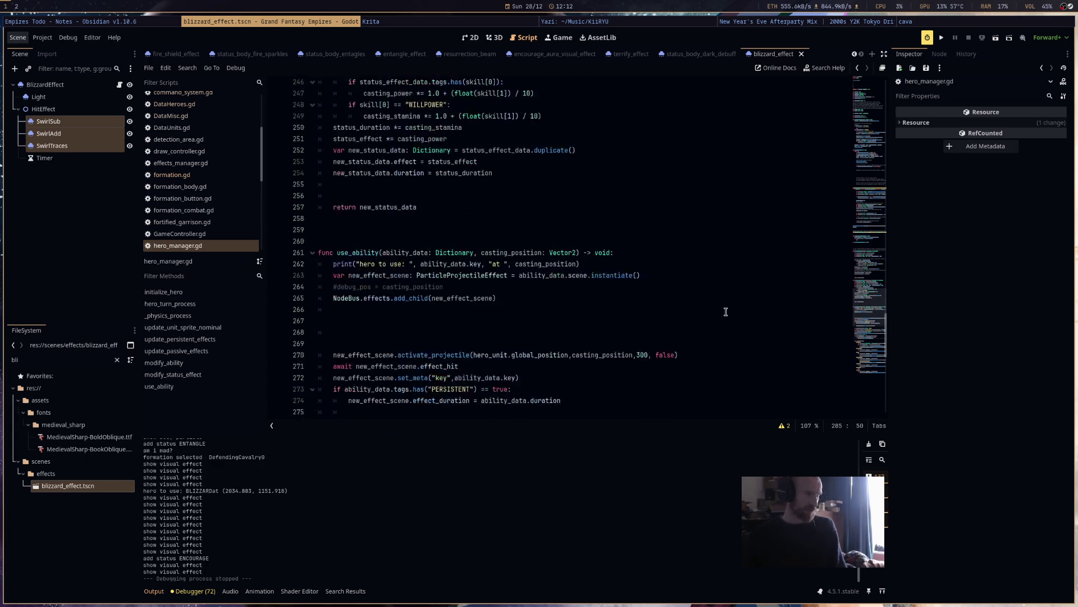
scroll(728, 311, "down", 2)
scroll(725, 312, "up", 15)
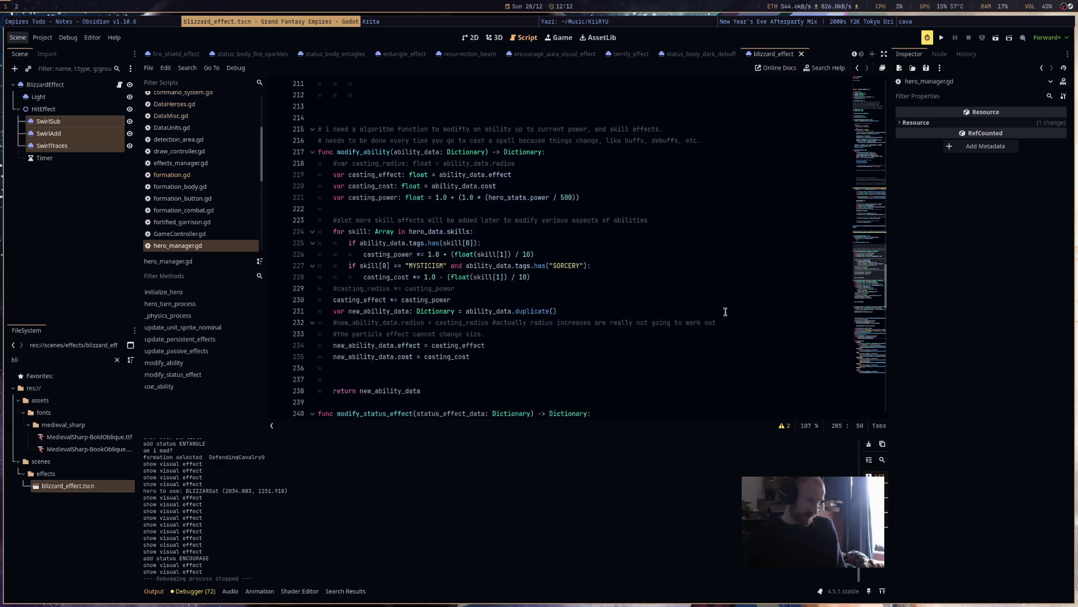
scroll(725, 311, "down", 17)
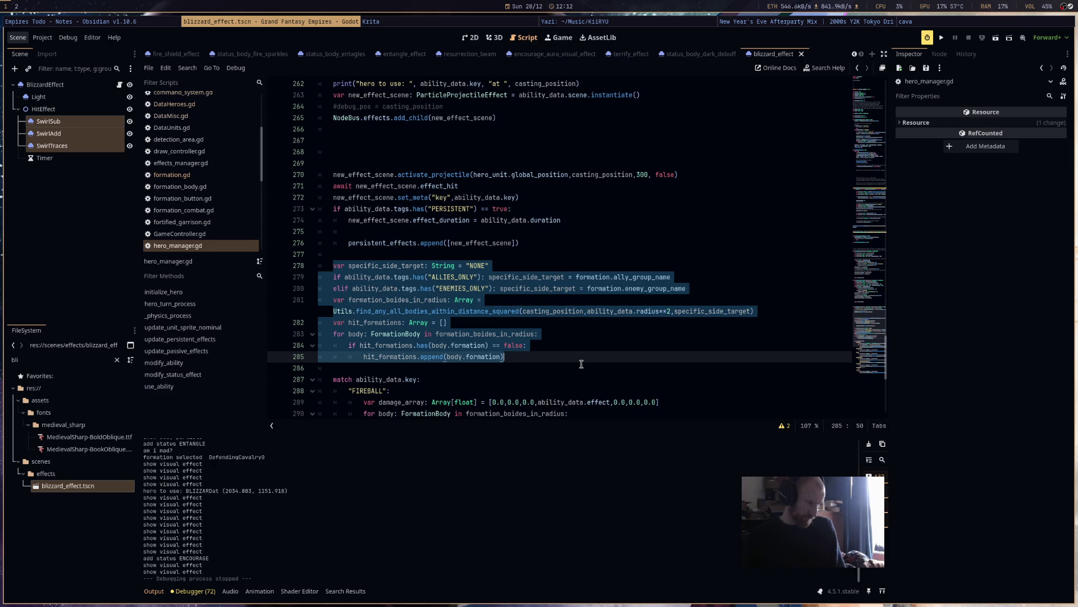
scroll(578, 351, "up", 17)
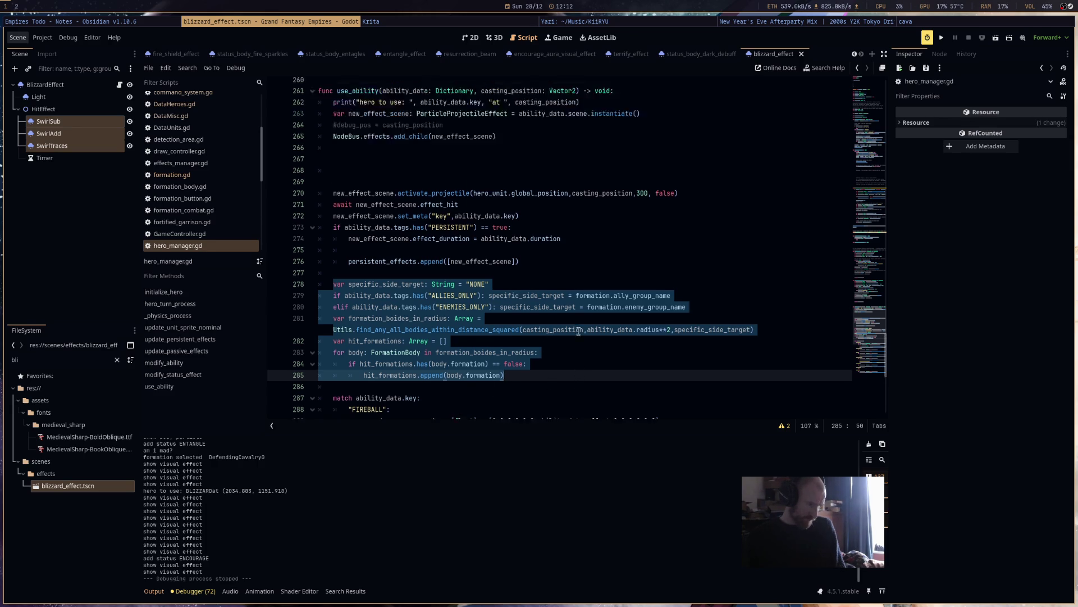
scroll(523, 260, "up", 4)
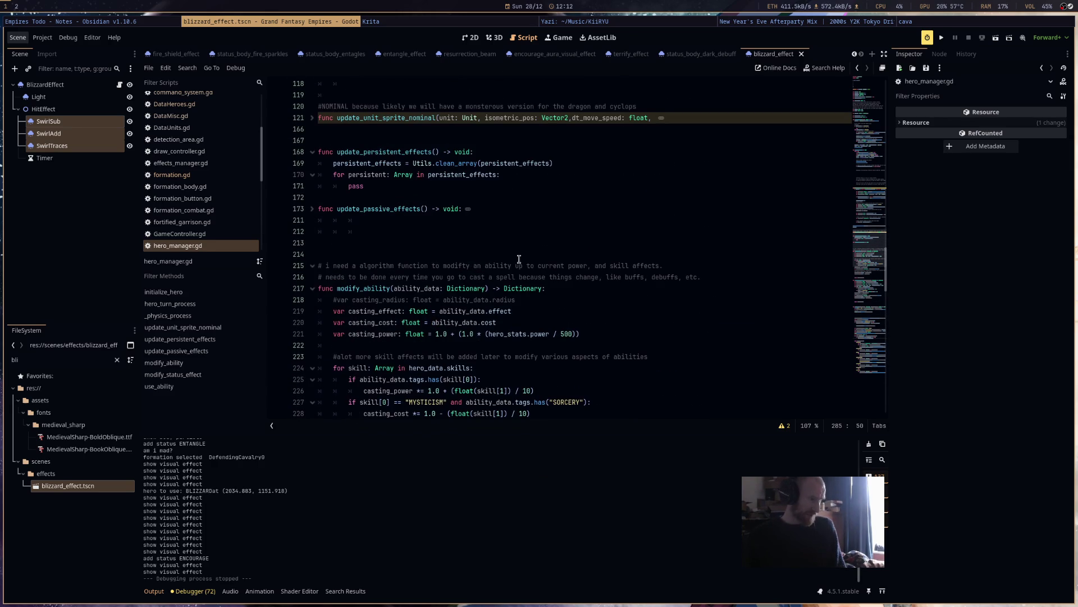
scroll(376, 230, "up", 3)
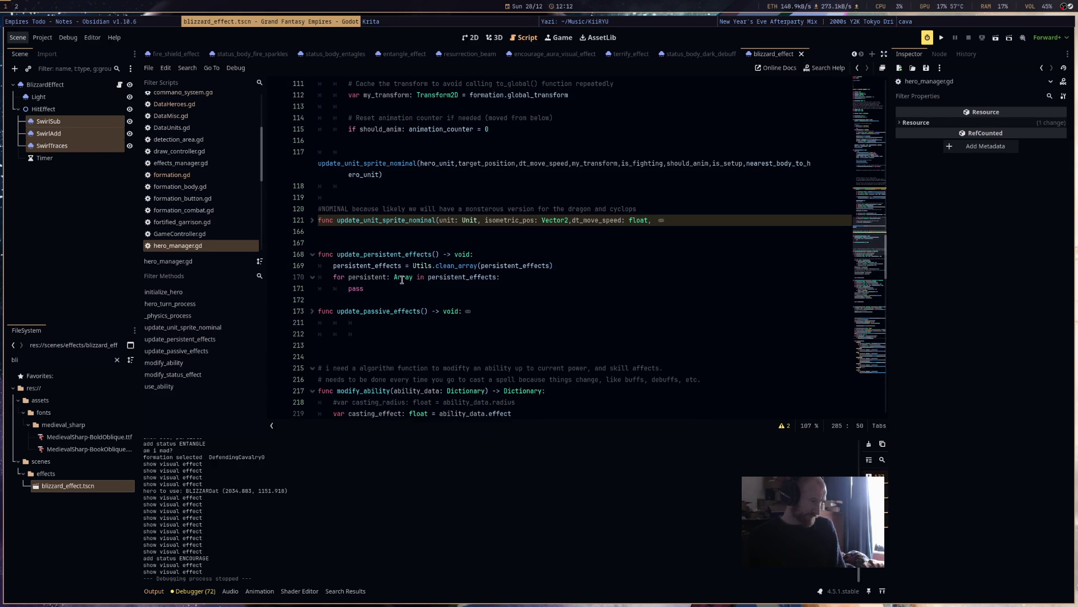
Replace pass on line 171 with the pasted targeting code and fix its indentation
left_click_drag(388, 289, 309, 287)
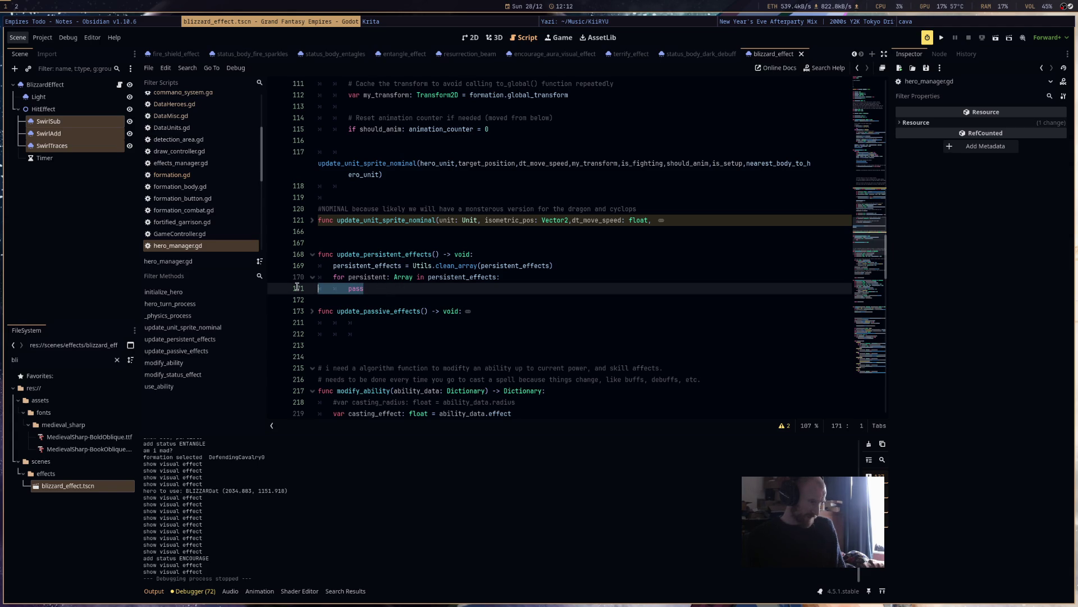
type("var specific_side_target: String = \"NONE\" \tif ability_data.tags.has(\"ALLIES_ONLY\"): specific_side_target = formation.ally_group_name \telif ability_data.tags.has(\"ENEMIES_ONLY\"): specific_side_target = formation.enemy_group_name \tvar formation_boides_in_radius: Array = Utils.find_any_all_bodies_within_distance_squared(casting_position,ability_data.radius**2,specific_side_target) \tvar hit_formations: Array = [] \tfor body: FormationBody in formation_boides_in_radius: \t\tif hit_formations.has(body.formation) == false: \t\t\thit_formations.append(body.formation)")
mouse_move(533, 374)
left_mouse_down()
mouse_move(348, 278)
mouse_move(353, 290)
left_mouse_up()
key("Tab")
key("Tab")
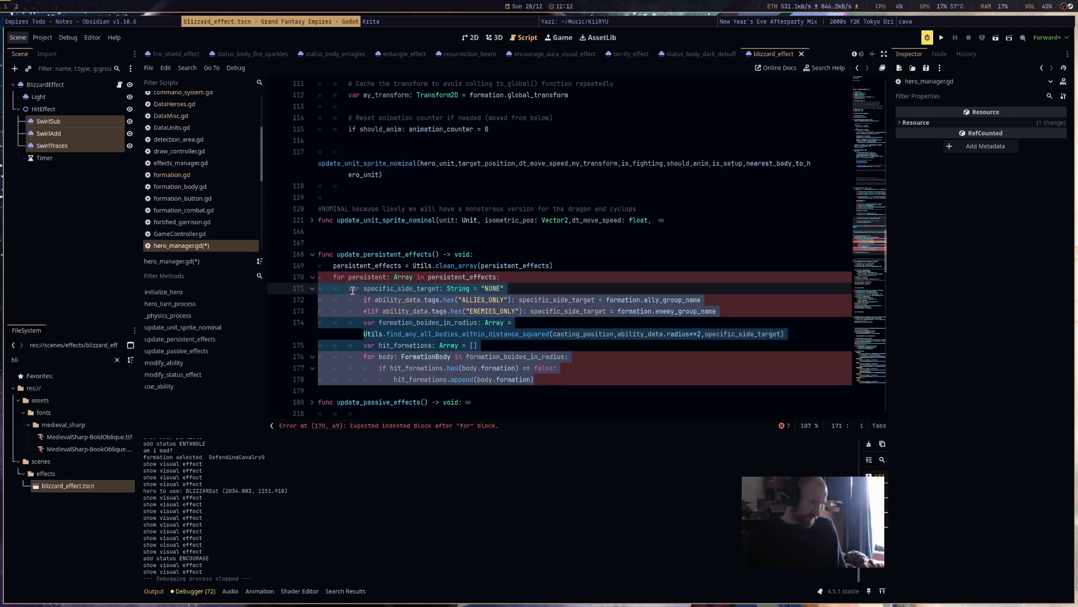
mouse_move(534, 380)
left_mouse_down()
mouse_move(405, 375)
mouse_move(315, 307)
mouse_move(281, 302)
left_mouse_up()
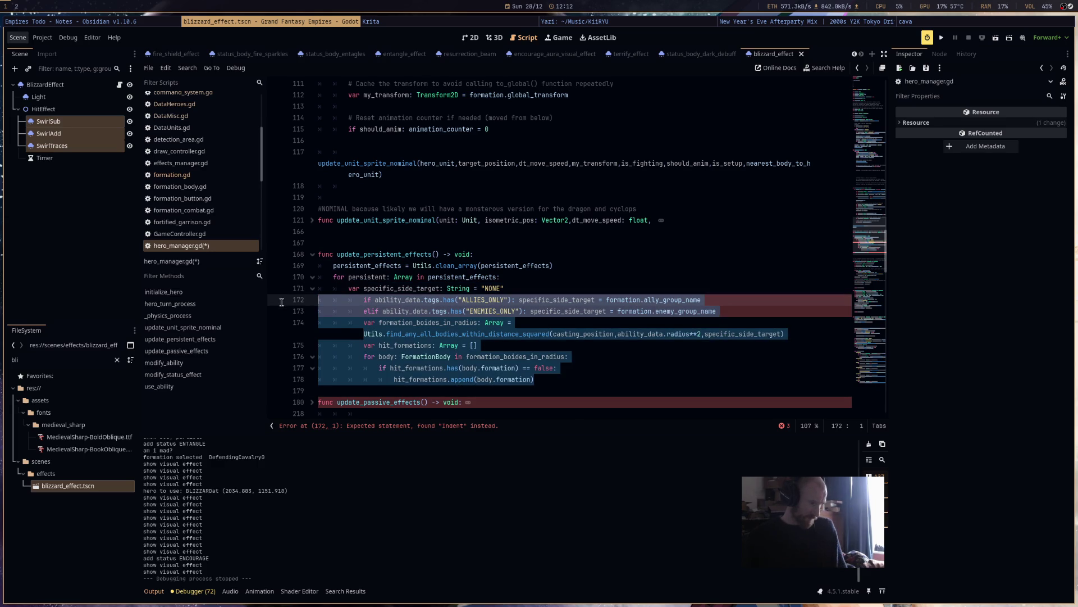
key("shift+Tab")
left_click(379, 288)
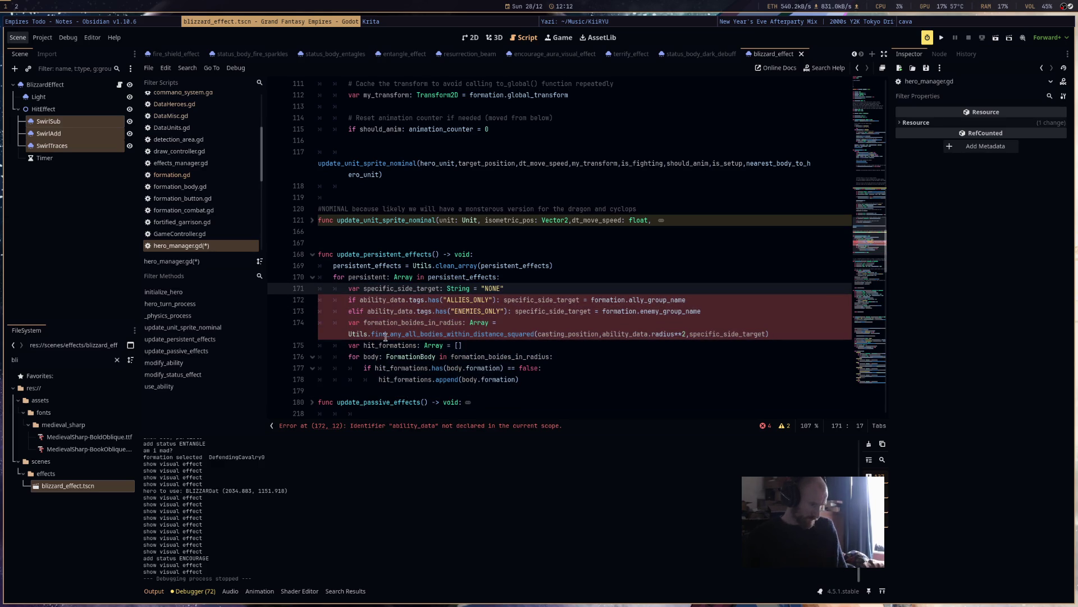
mouse_move(390, 338)
key("Down")
key("Down")
key("Down")
key("End")
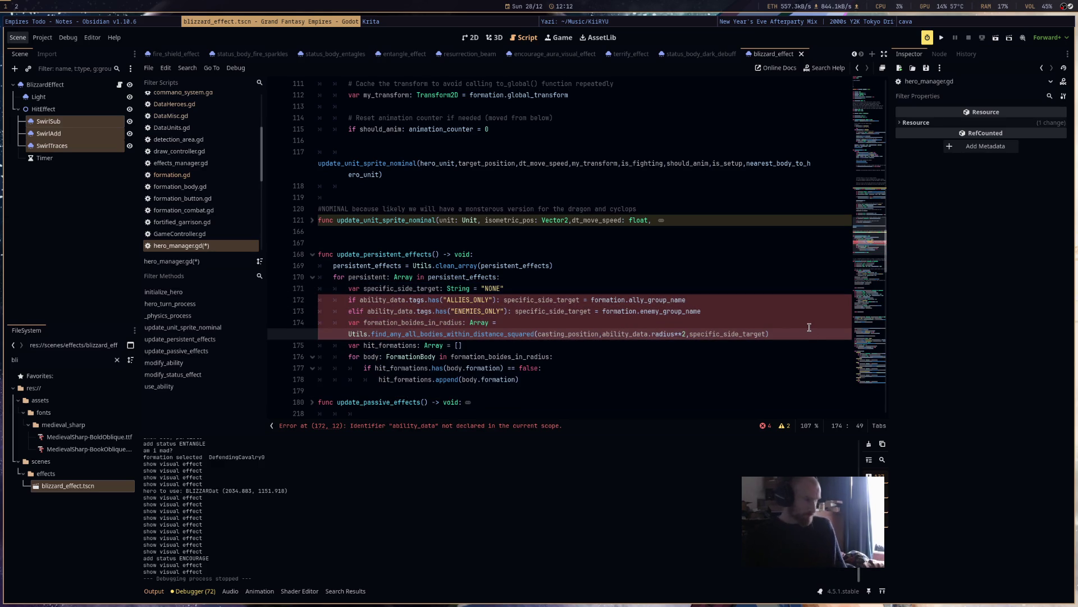
Declare var ability_data: Dictionary = {} at the top of the persistent loop
left_click(527, 278)
key("Return")
type("var ability_data =")
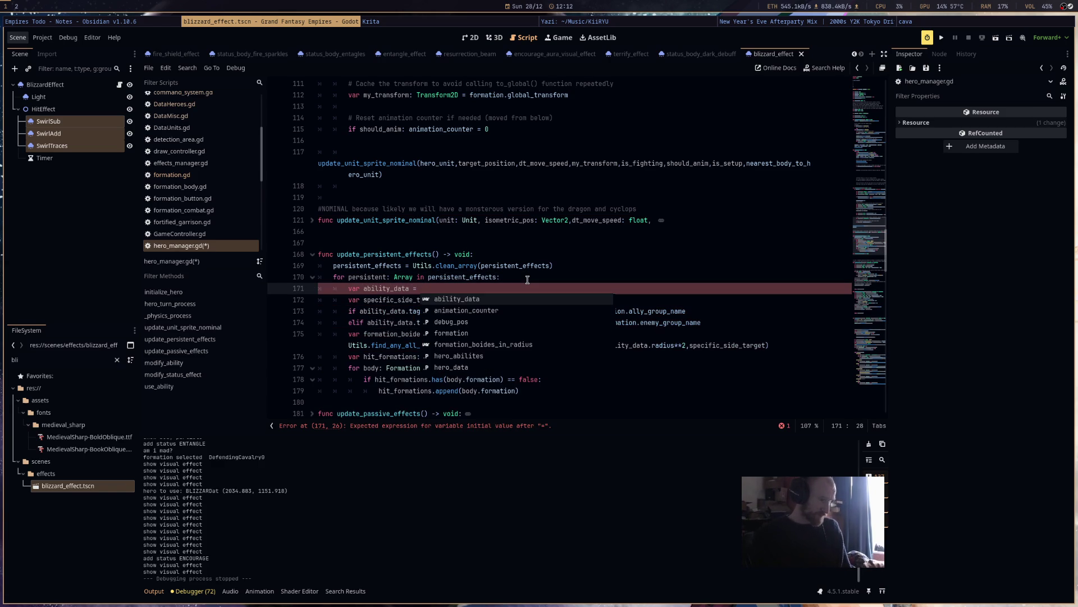
key("Down")
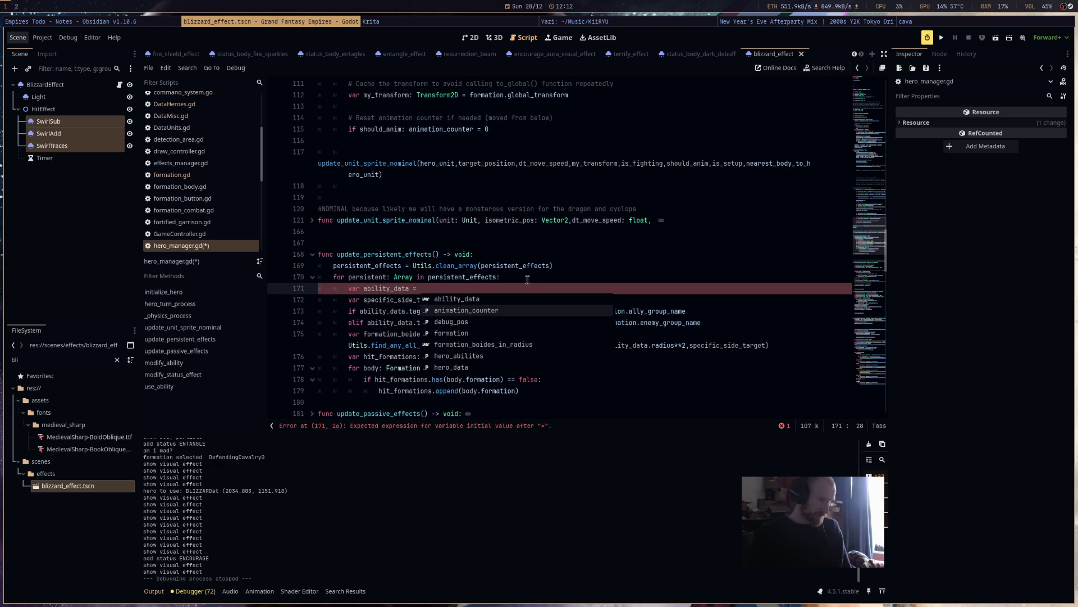
key("Down")
key("Down")
key("Down")
key("BackSpace")
key("BackSpace")
key("BackSpace")
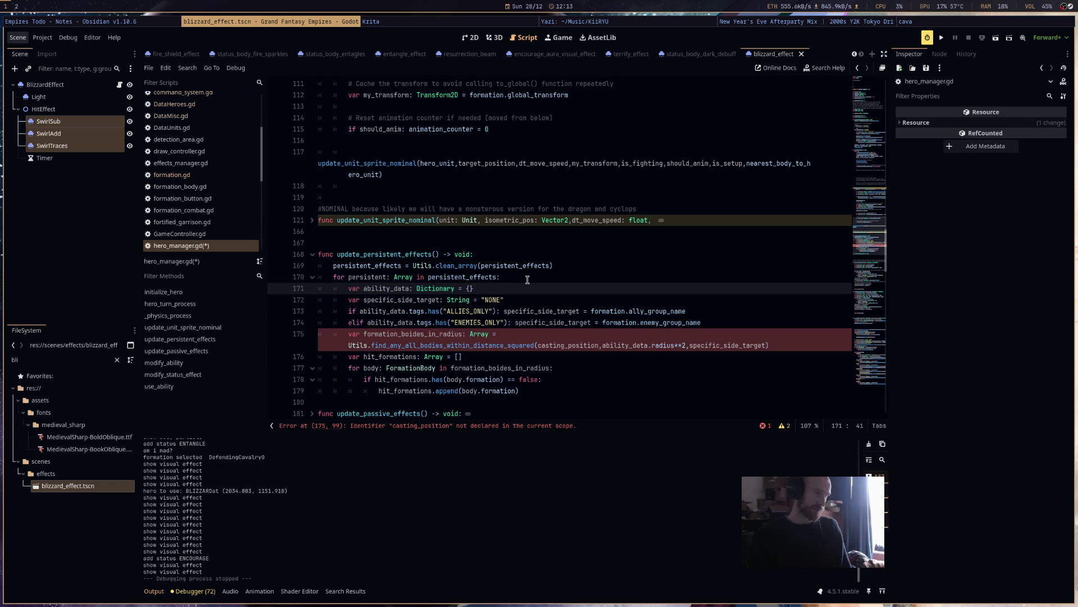
key("ctrl+shift+Return")
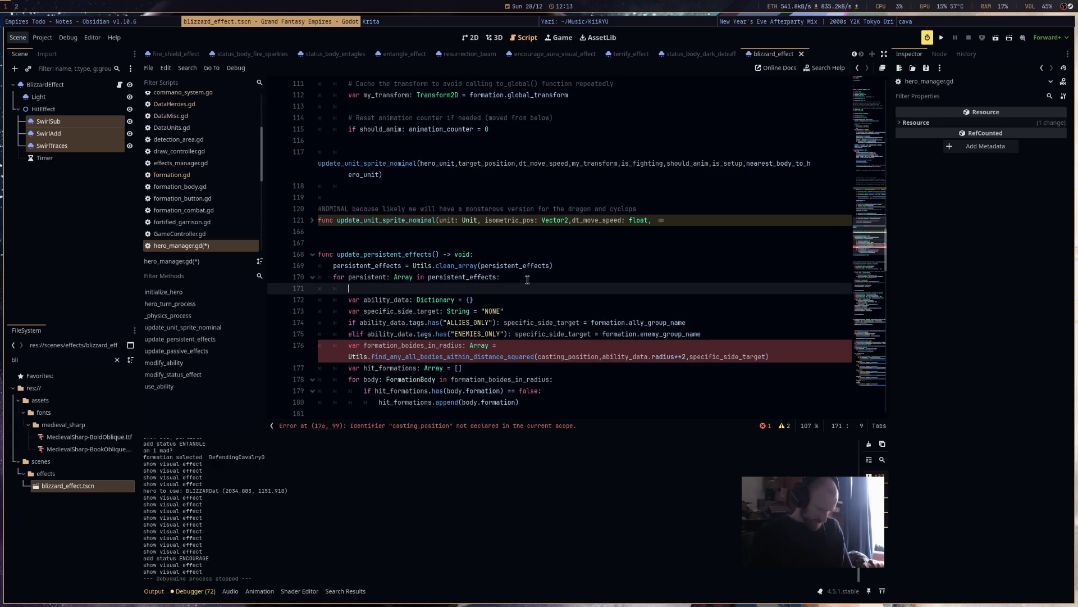
left_click(528, 302)
Add a nested for data: Dictionary in hero_abilites loop and begin if data.key == per
key("Return")
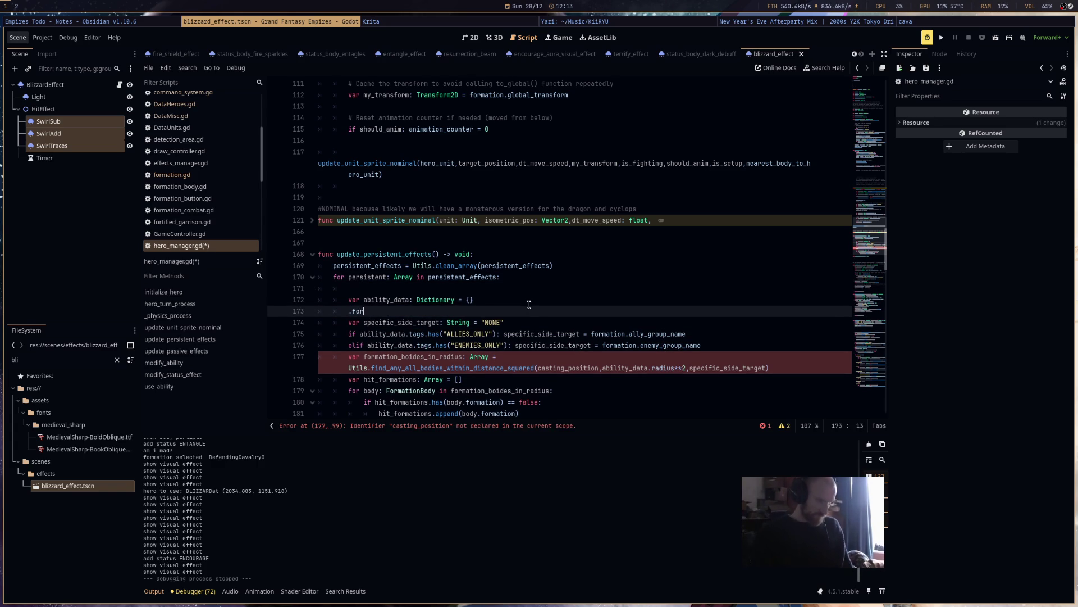
key("Return")
type("data: Dictionar")
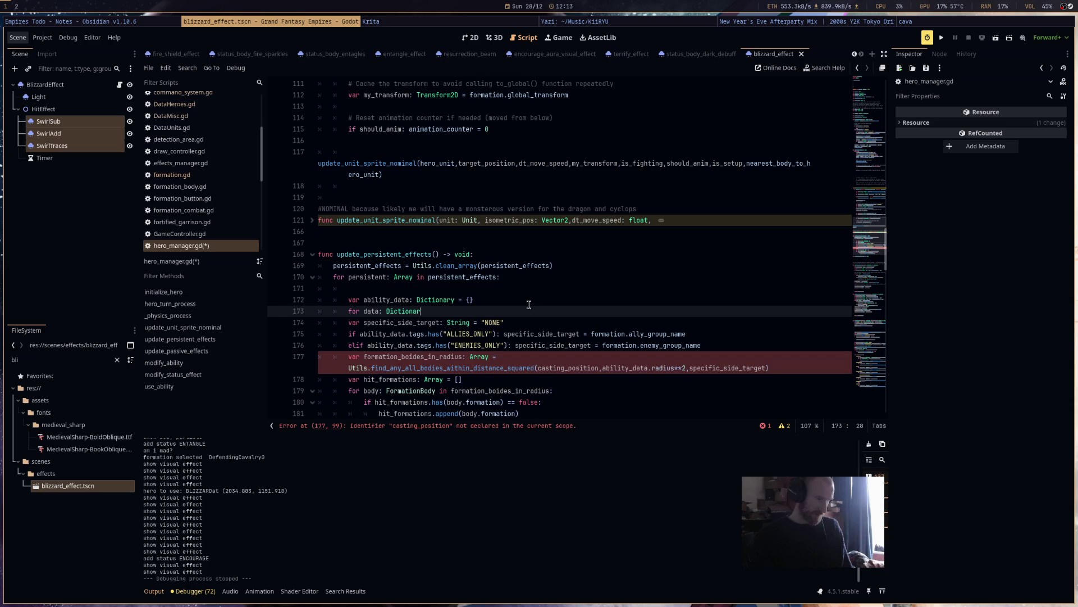
type("y in")
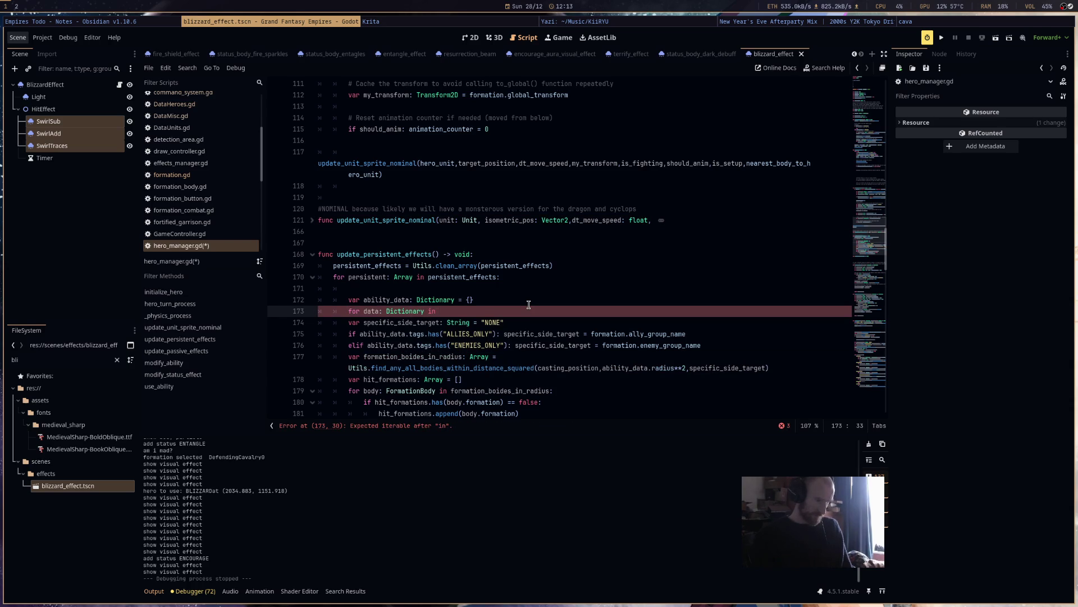
type("a")
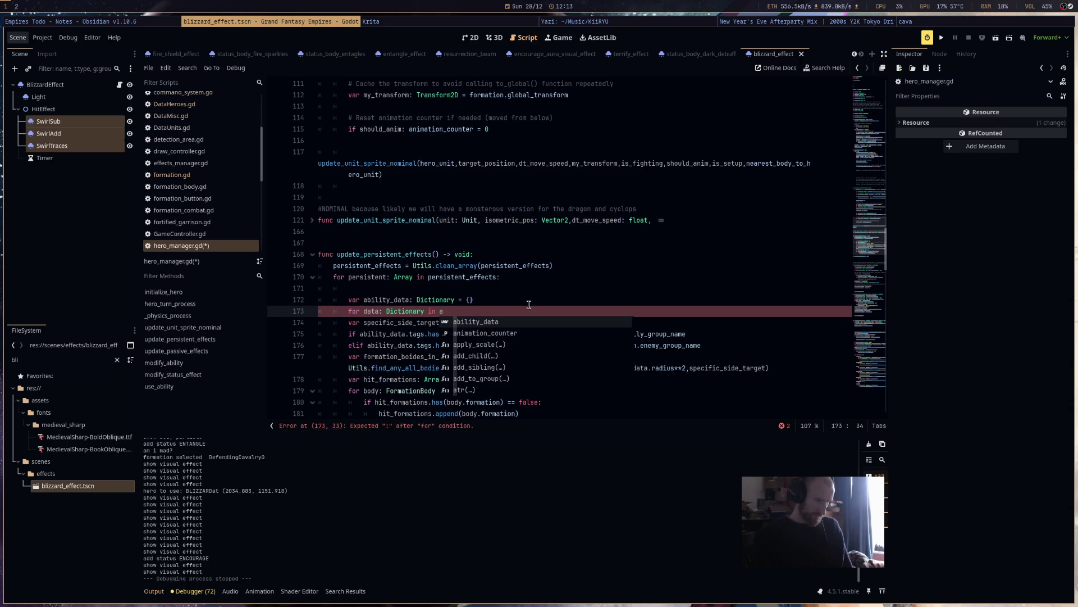
key("Return")
type(":")
key("Return")
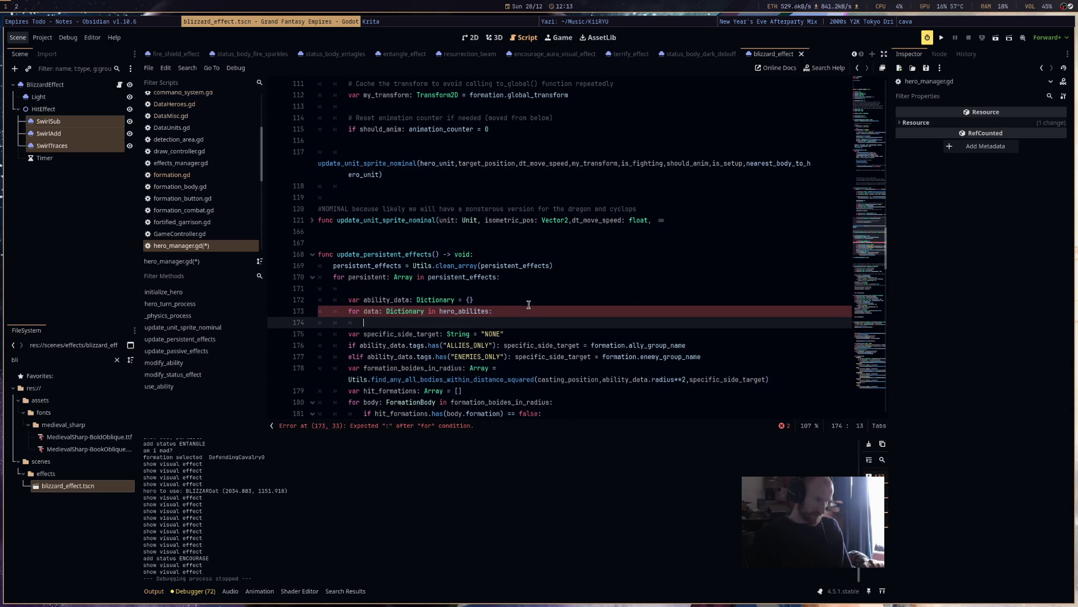
type("if data.key == ")
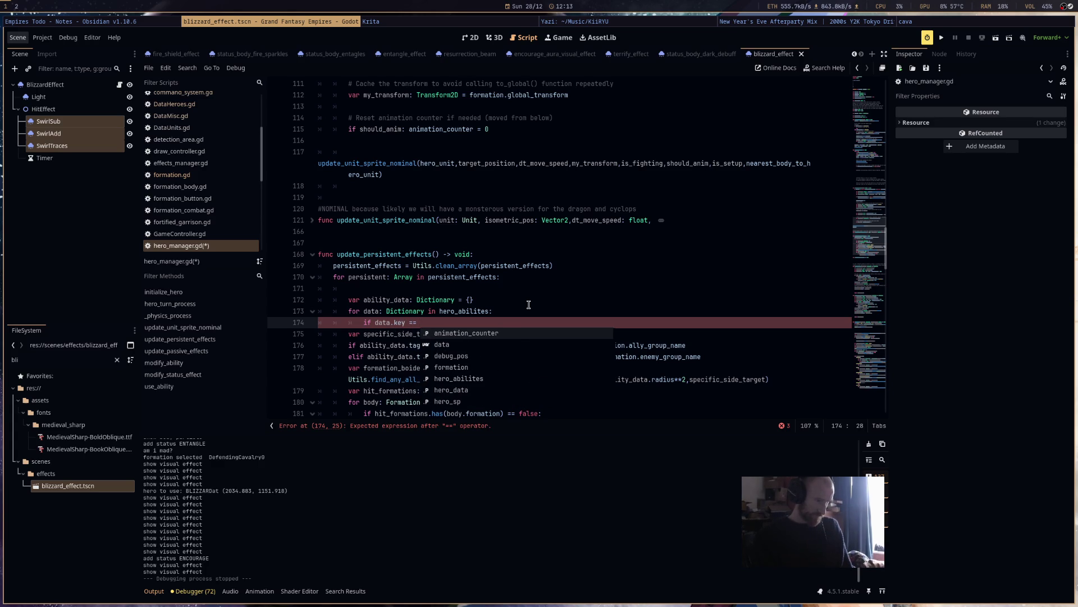
type("per")
left_click(406, 281)
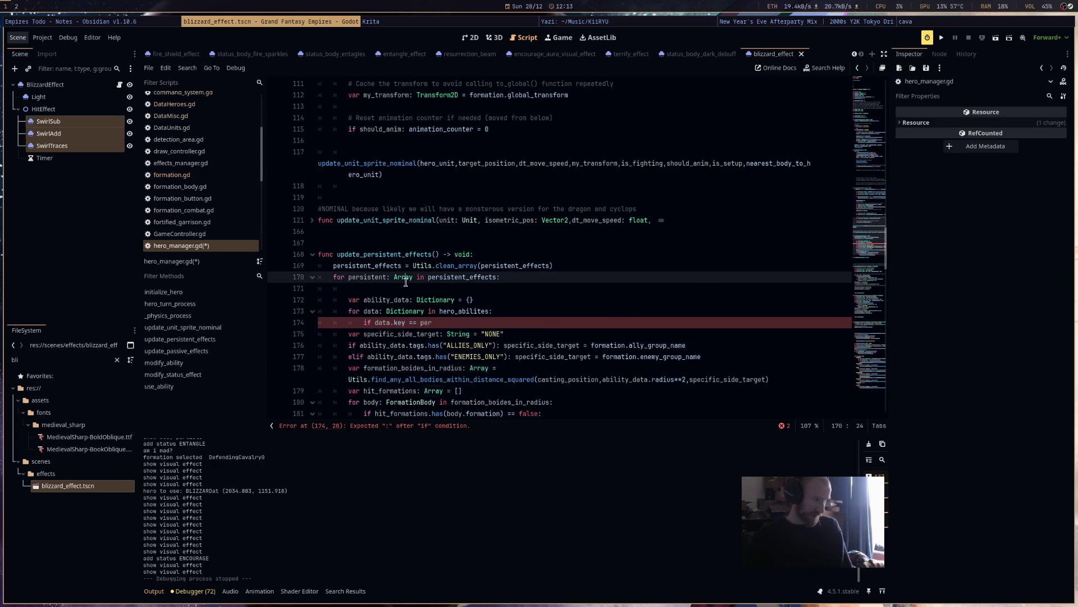
Change the persistent loop variable's type from Array to ParticleProjectileEffect
double_click(405, 277)
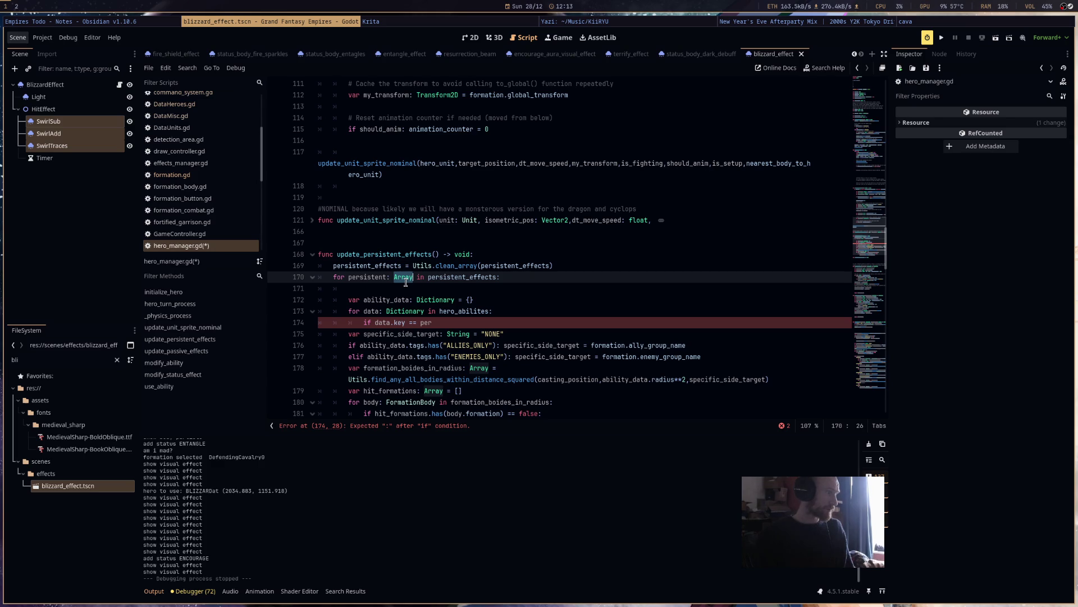
type("Par")
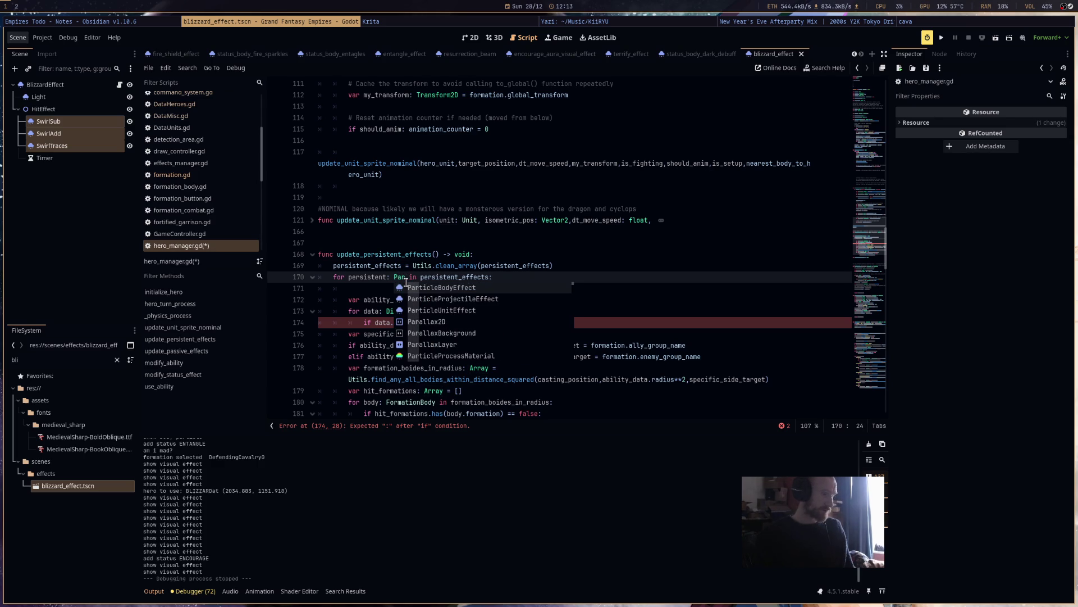
key("Down")
key("Down")
key("Up")
key("Return")
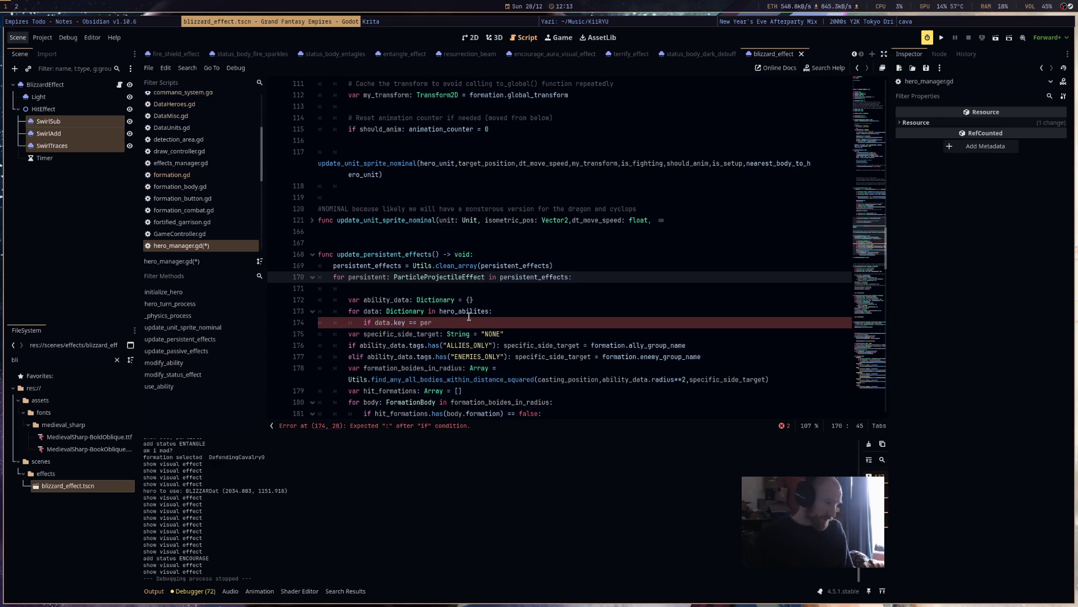
Finish line 174 as if data.key == persistent.get_meta("key")
left_click(460, 323)
key("BackSpace")
key("BackSpace")
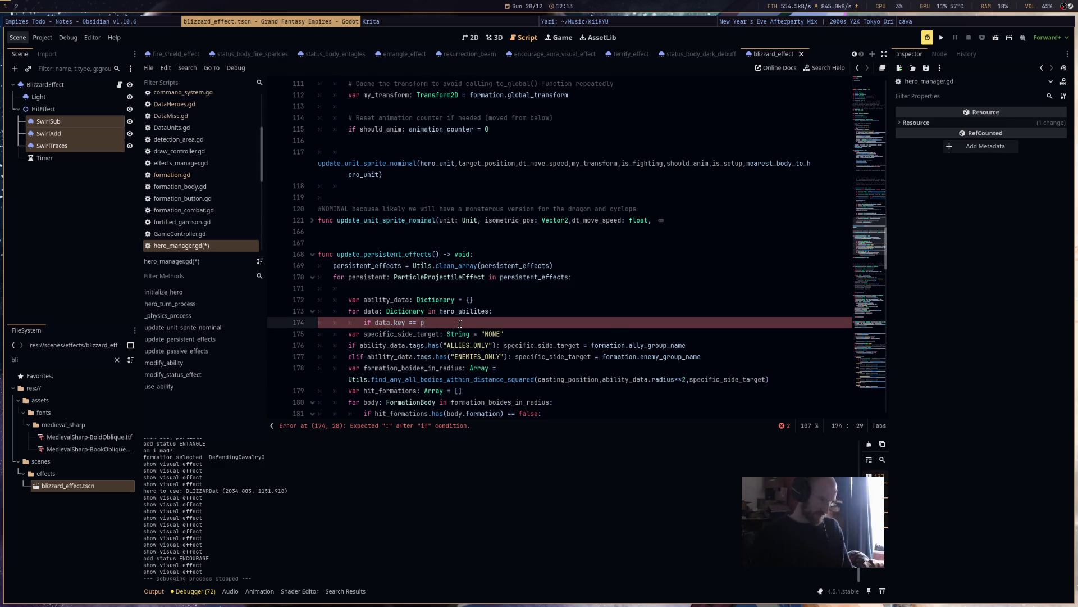
type("er")
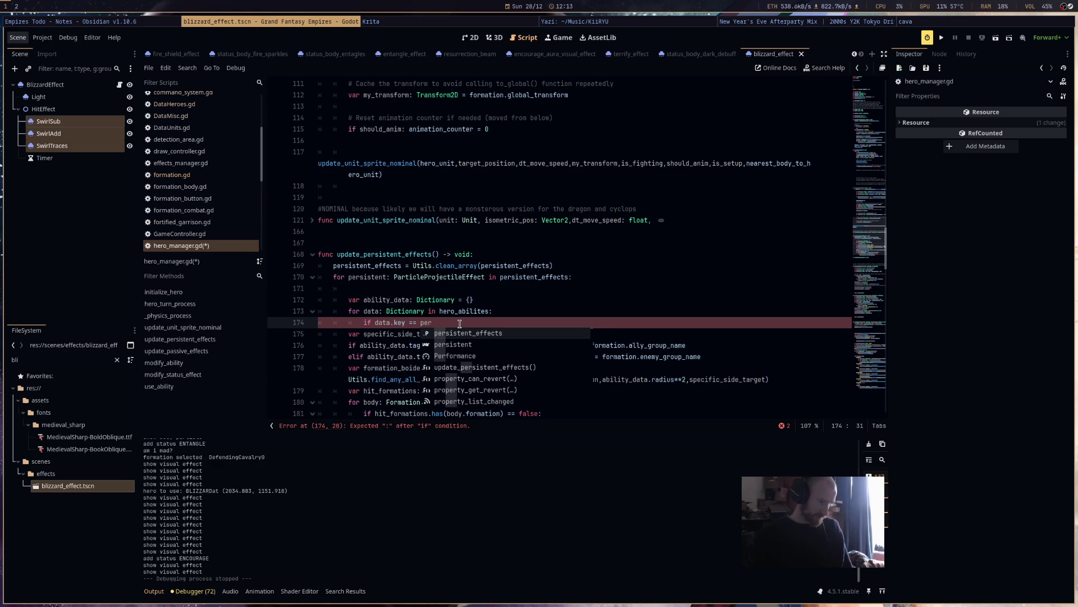
type("sistent.")
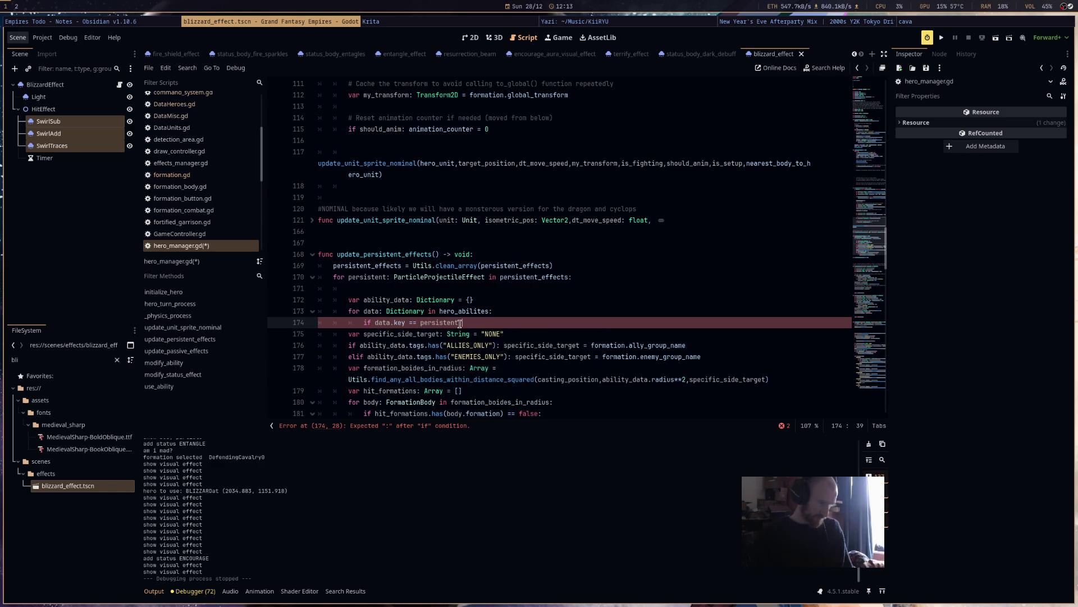
type("get_met")
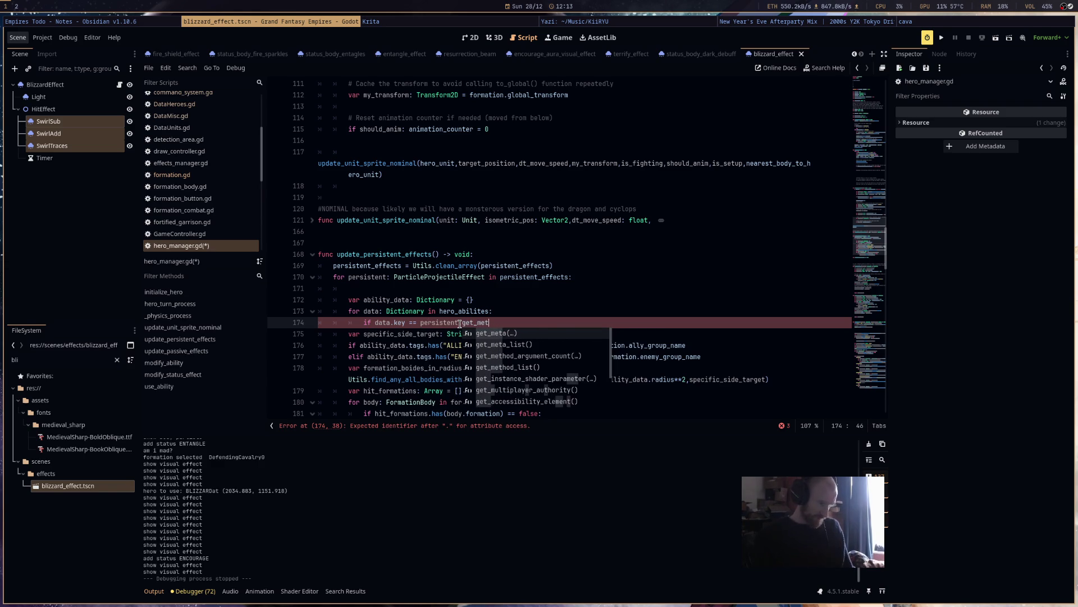
type("a(\"key")
left_click(521, 323)
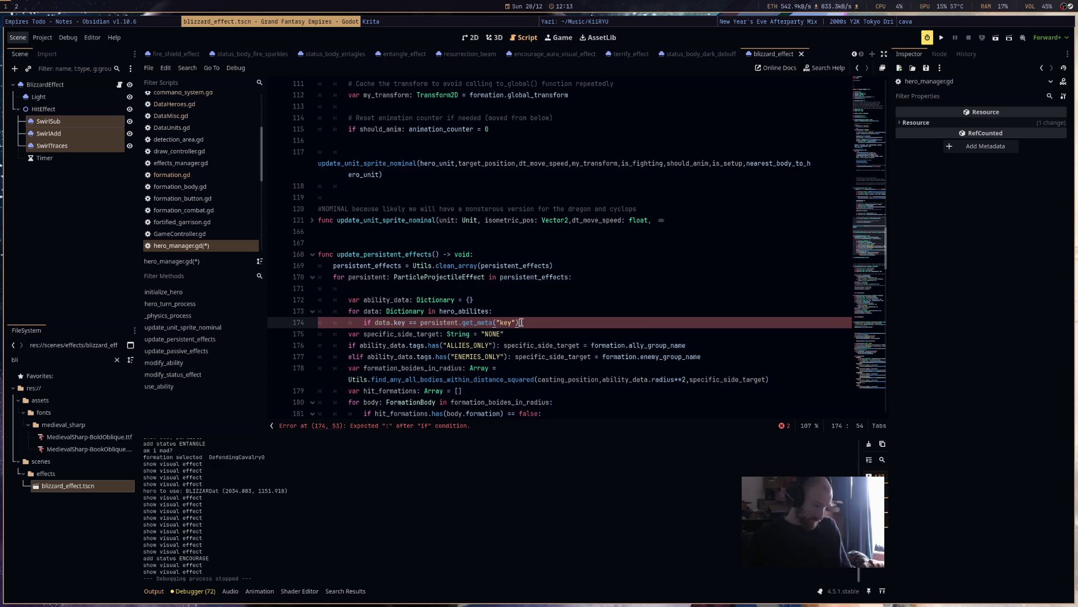
Add ability_data = data inside the key-match check
scroll(346, 327, "down", 1)
type(":")
key("Return")
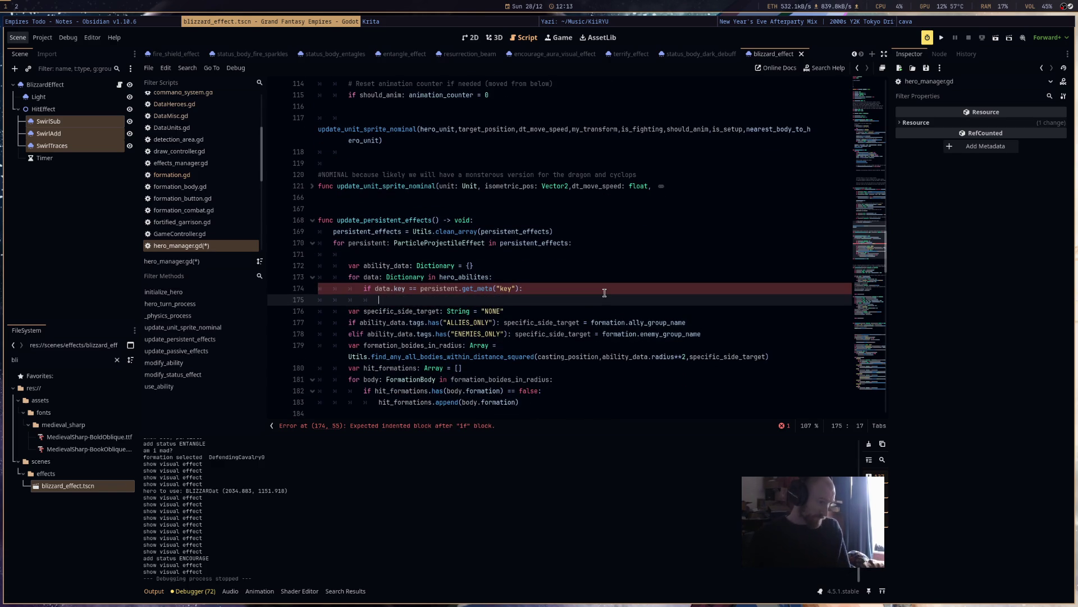
type("ability_data")
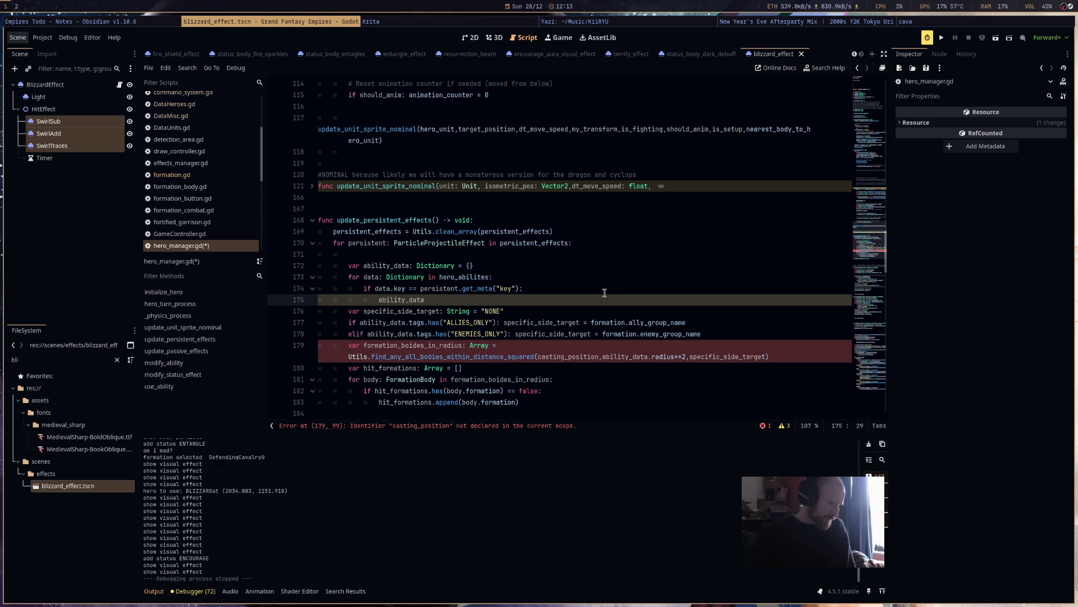
type(" = data")
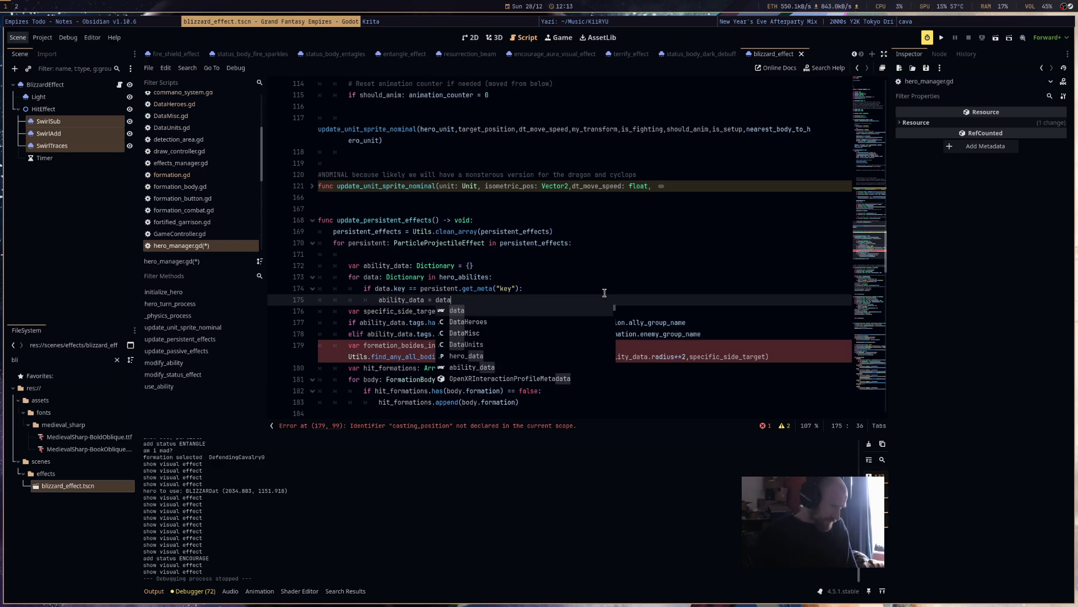
key("Escape")
Add the guard if ability_data == null: return printerr("no ability data for persistant")
key("Return")
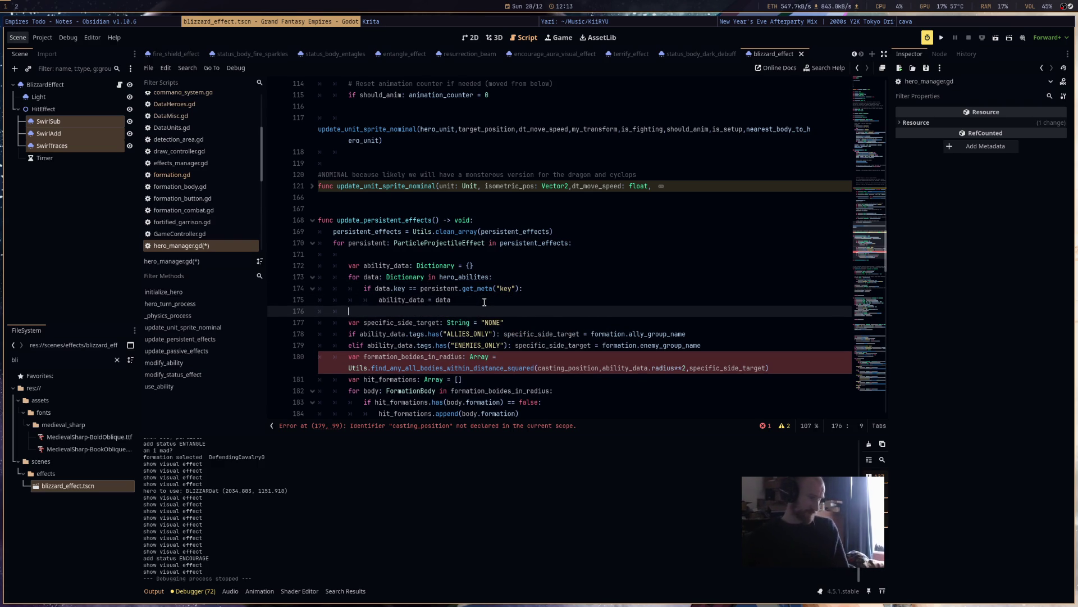
type("if ability_data ")
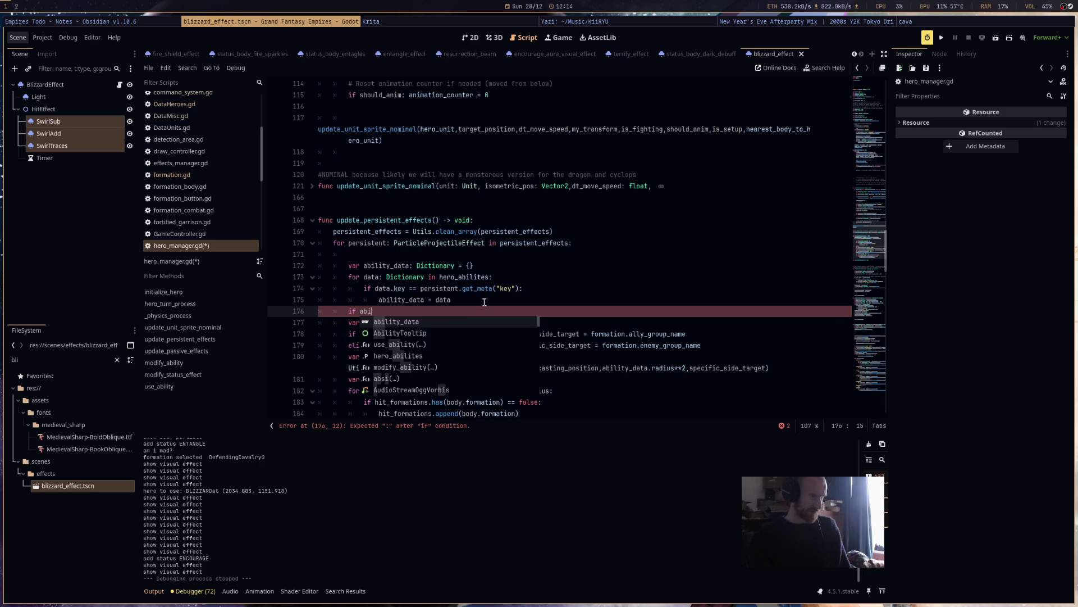
type("== null: return print_")
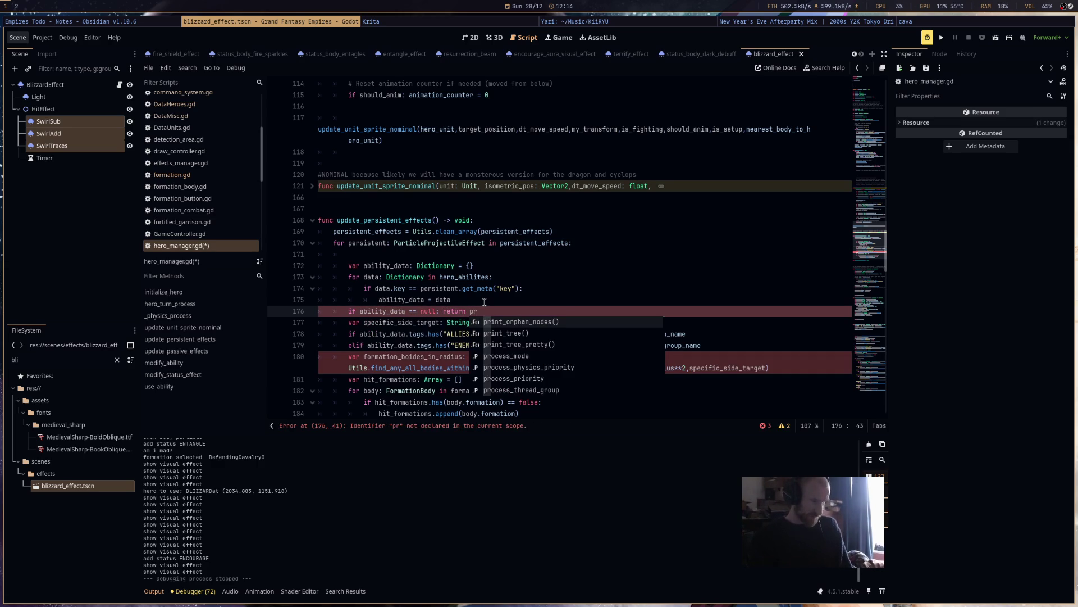
key("BackSpace")
type("err")
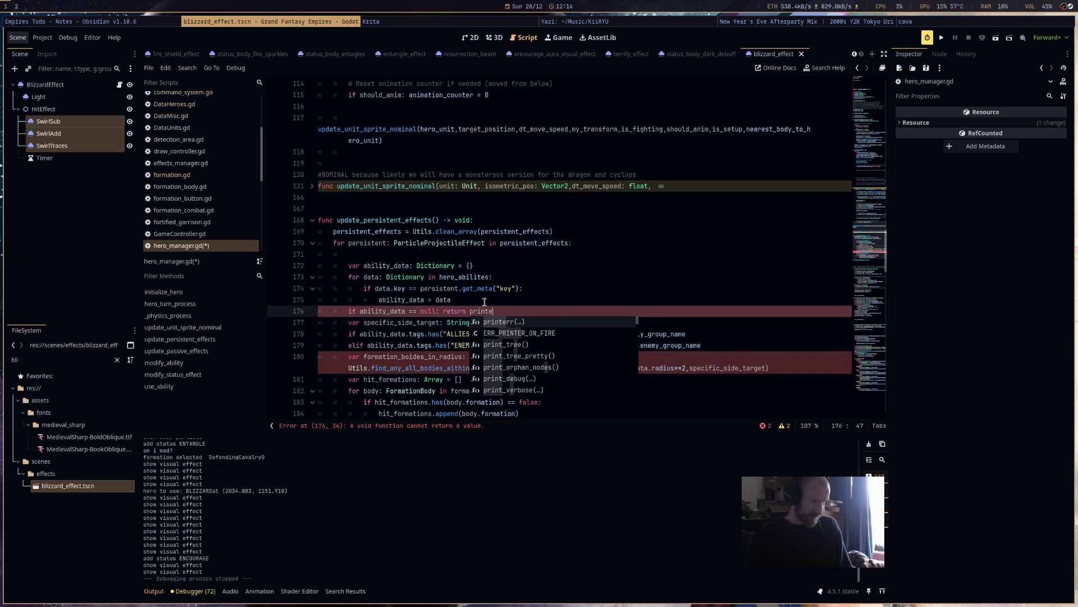
key("Return")
type("\"")
type("no ")
type("ability data ")
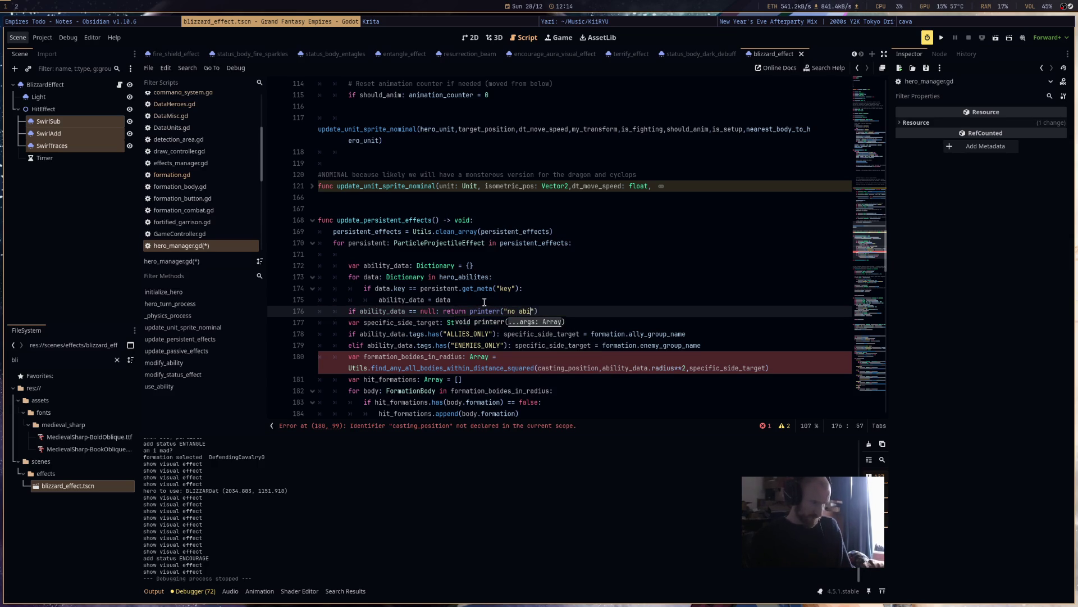
type("for ")
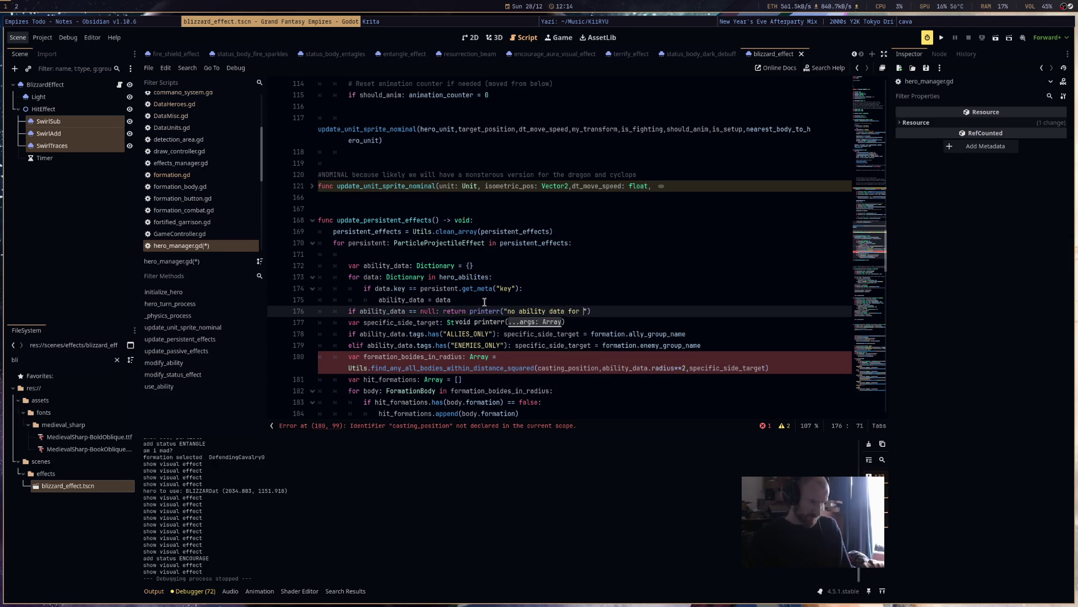
type("persistant")
left_click(542, 285)
Insert if persistent.has_meta("key") == false: return printerr("no persitant meta key") above the key check
key("ctrl+shift+Return")
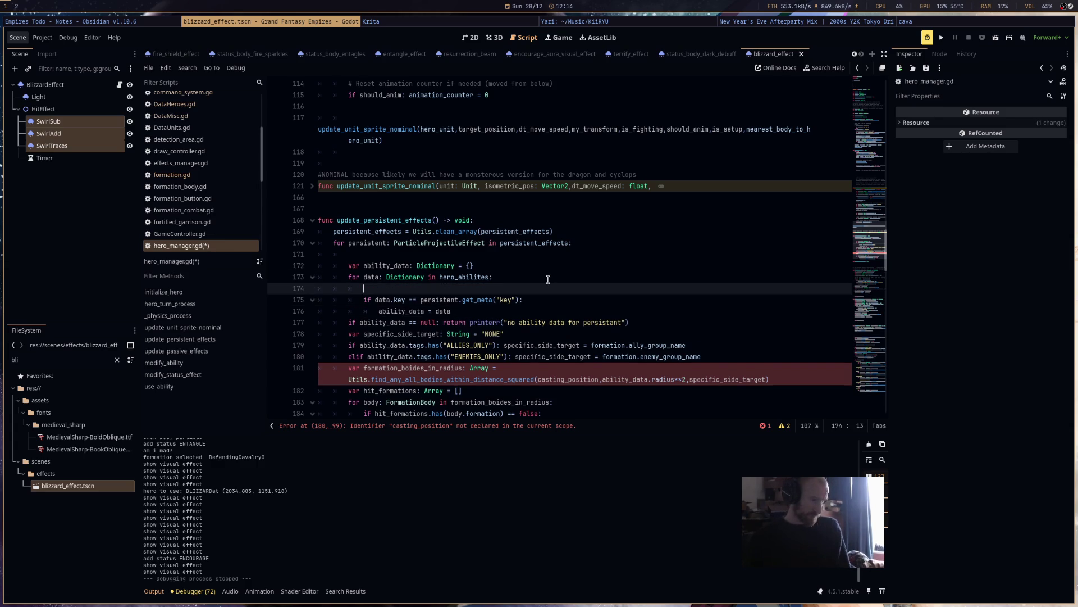
type("if dat")
key("BackSpace")
key("BackSpace")
key("BackSpace")
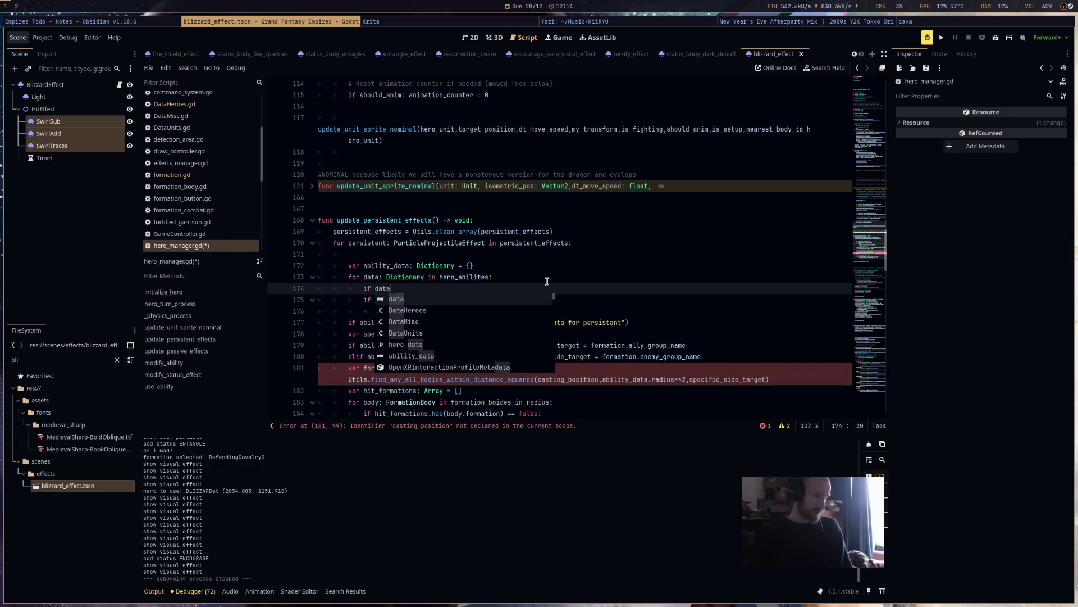
type("=")
key("BackSpace")
type("persistent,")
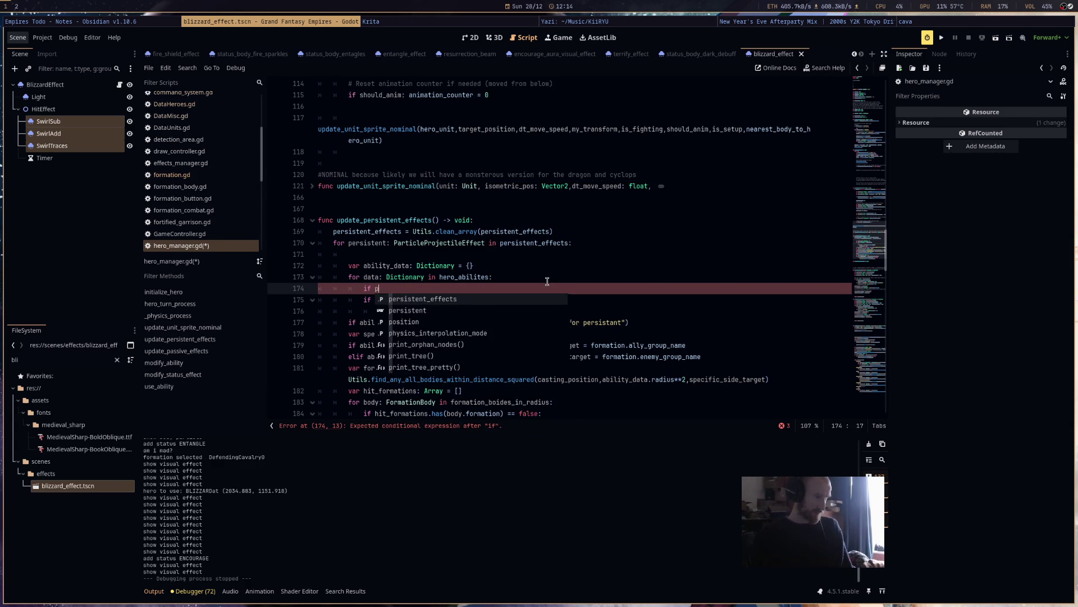
key("BackSpace")
type(".has(")
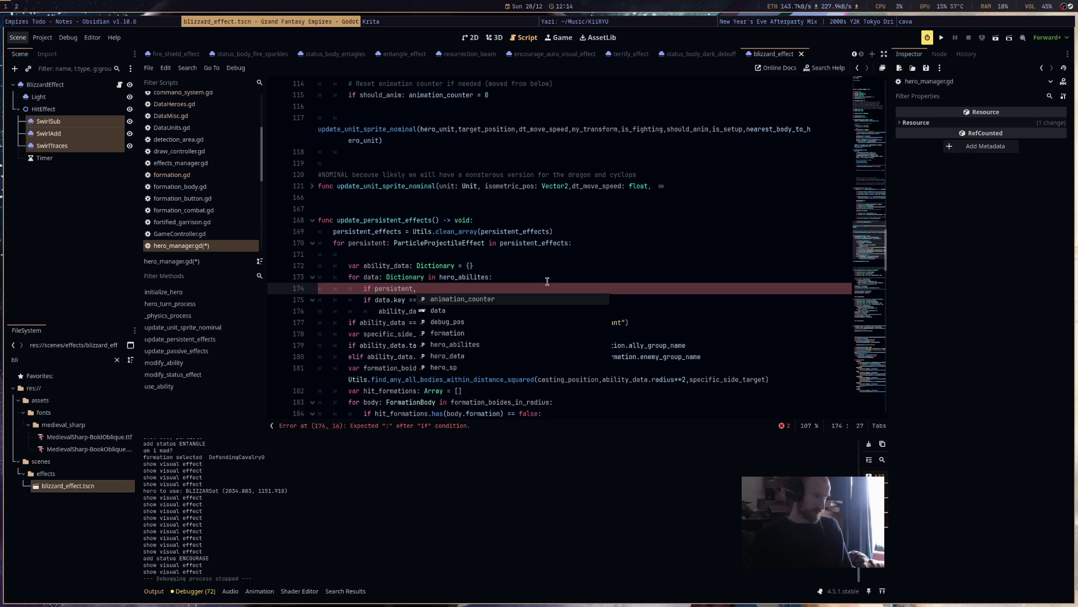
key("BackSpace")
type("_")
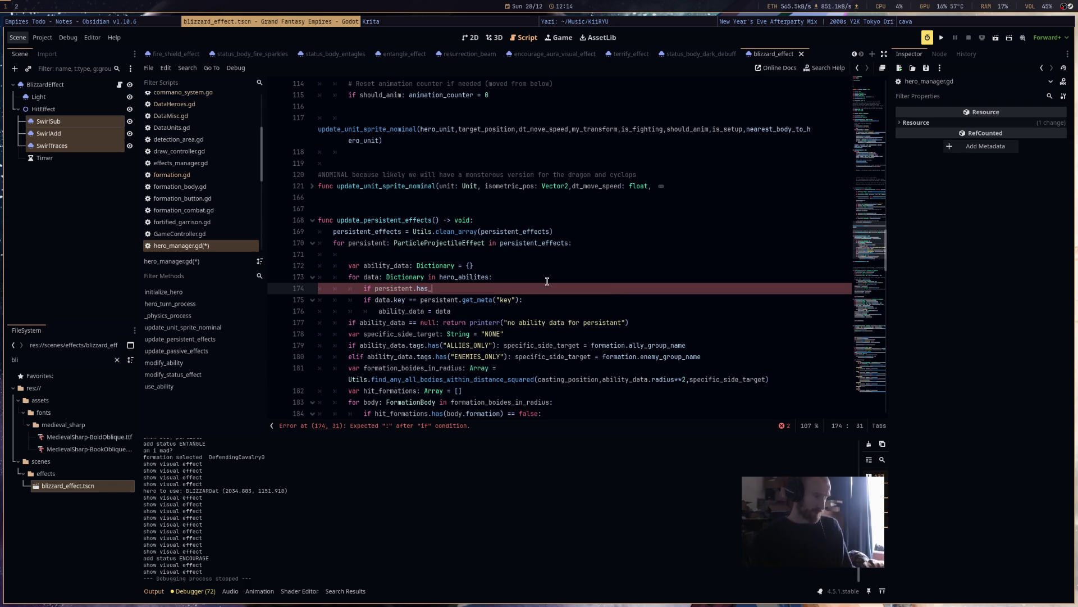
type("meta(\"key\")")
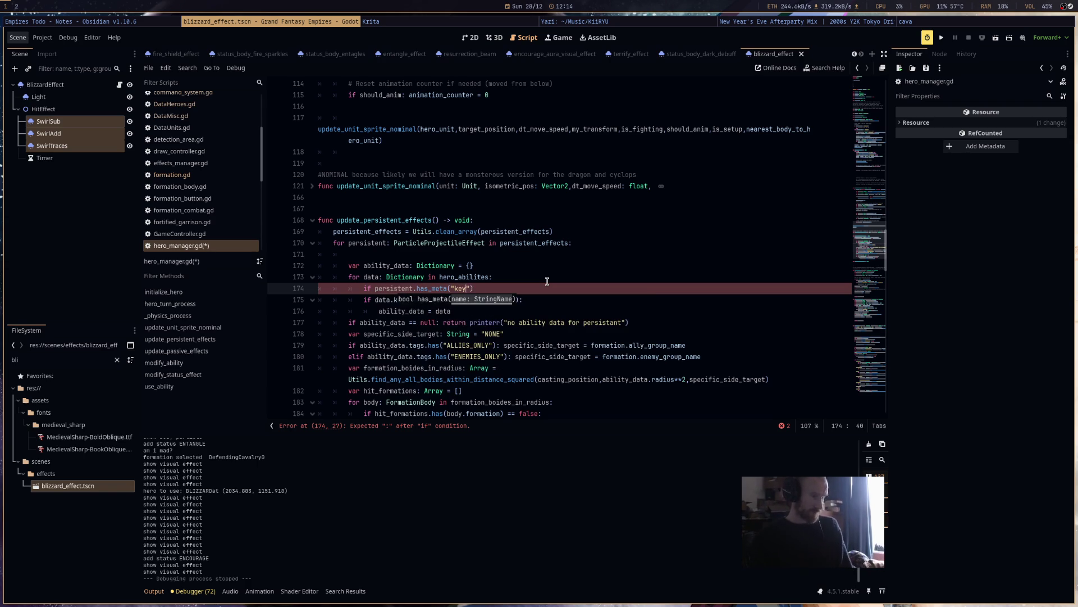
type(" == false")
type(": re")
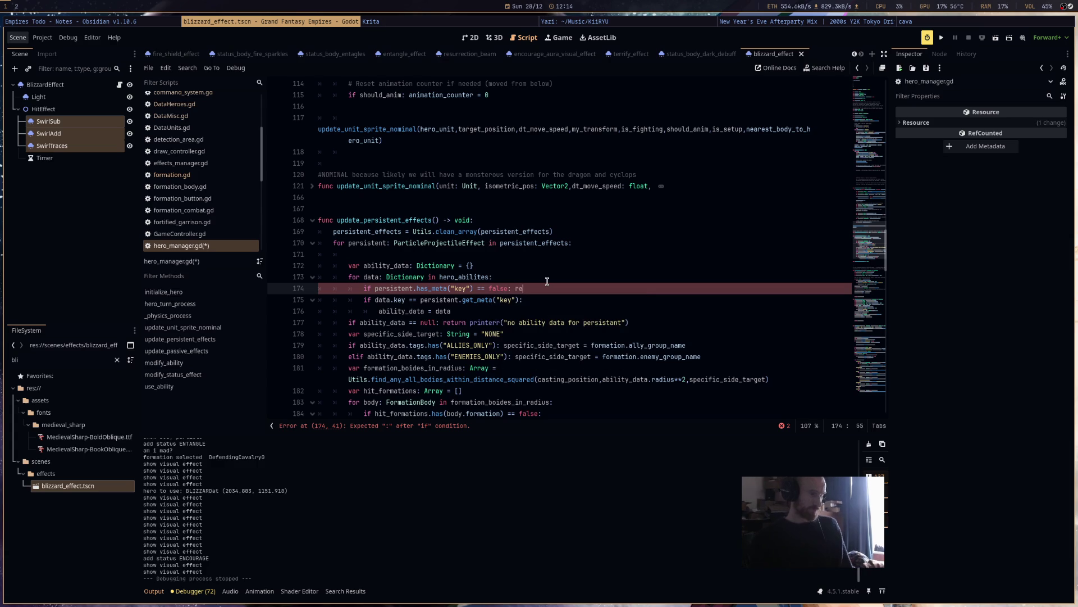
type("turn prin")
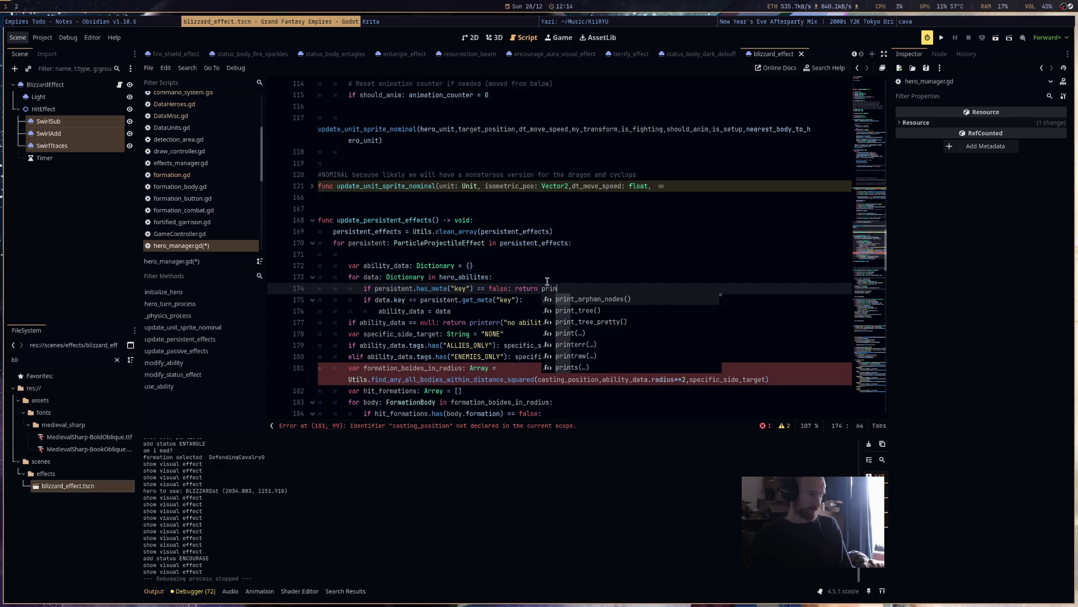
type("terr(\"no")
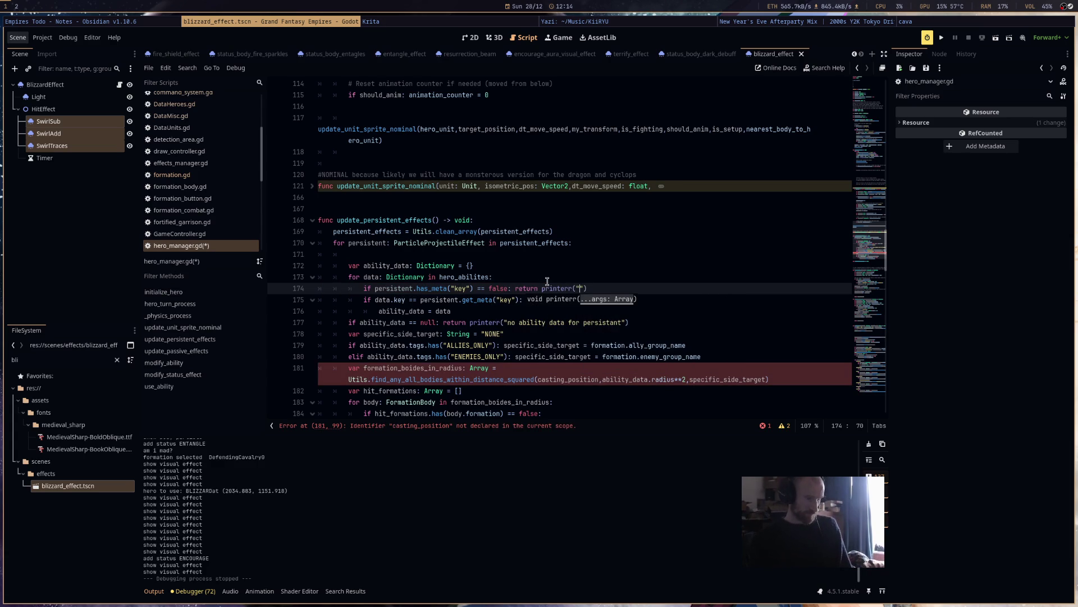
type(" persitant meta key")
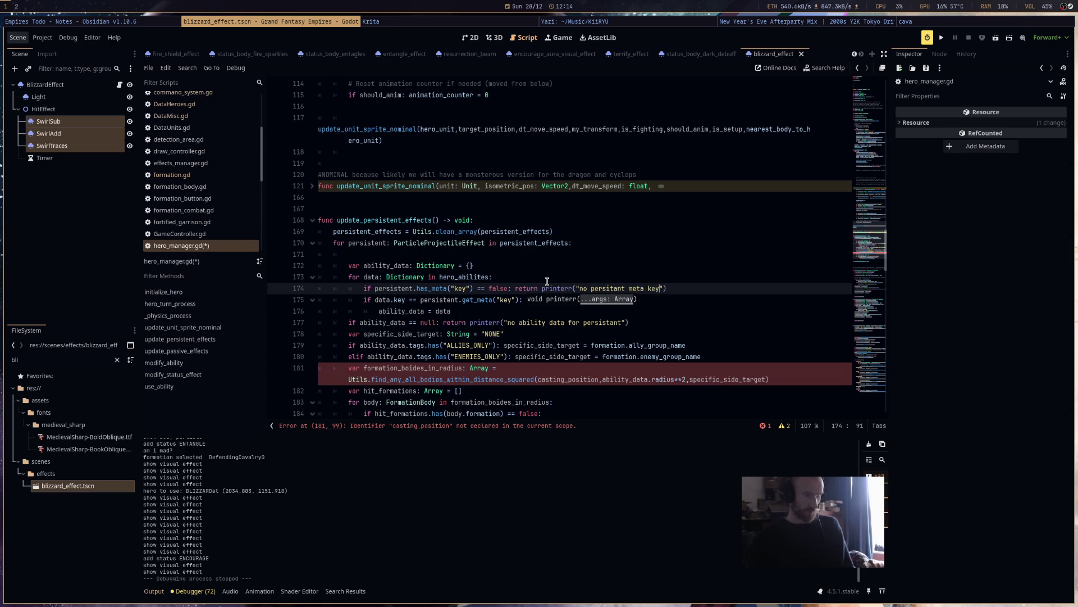
left_click(547, 280)
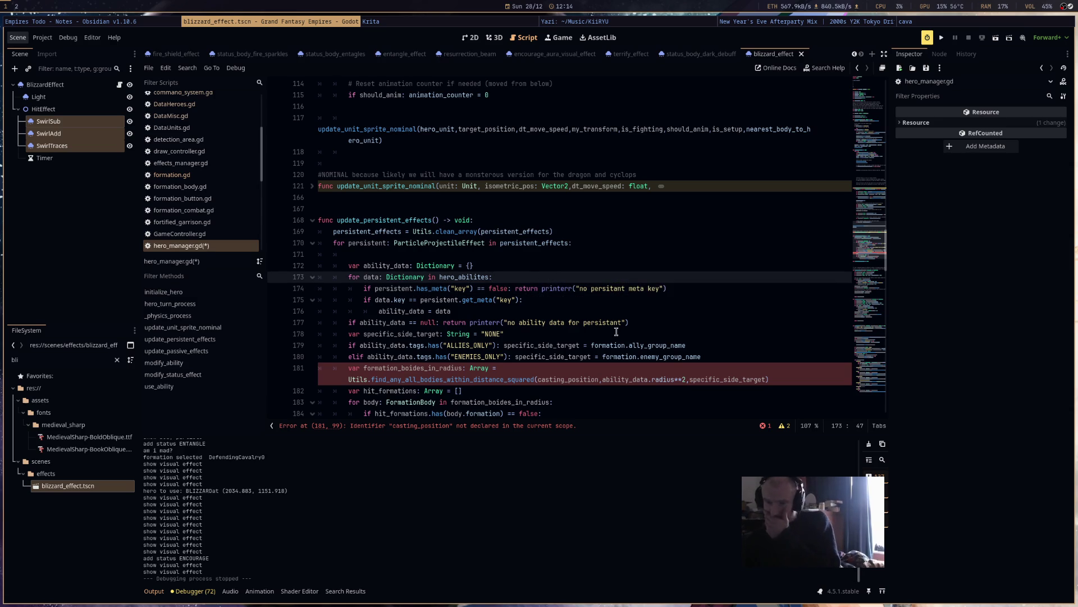
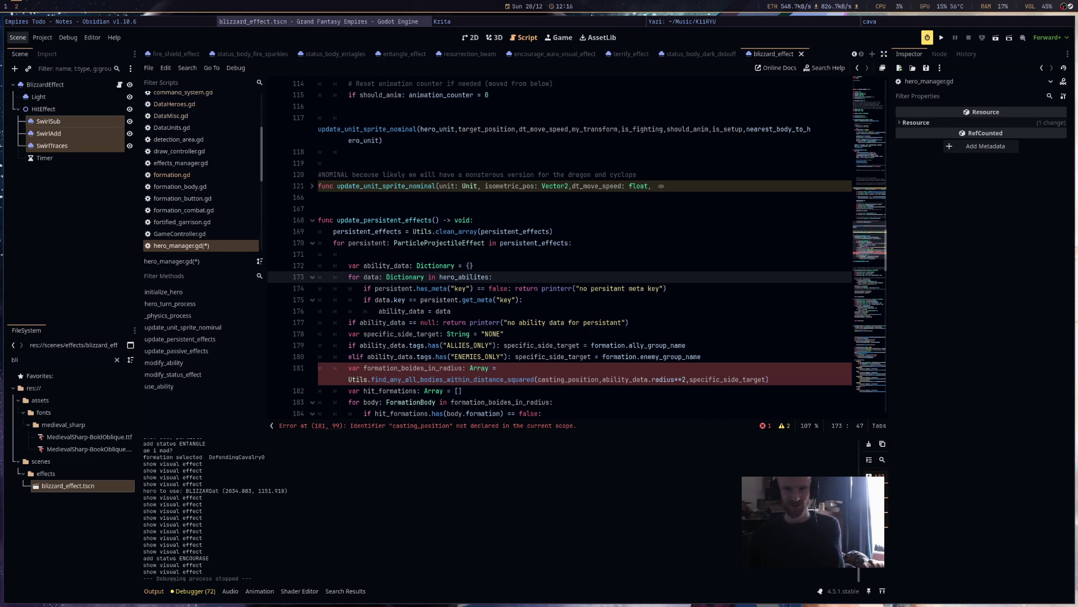
Bring the OBS Studio window to the front with the Super+S shortcut
key("super+s")
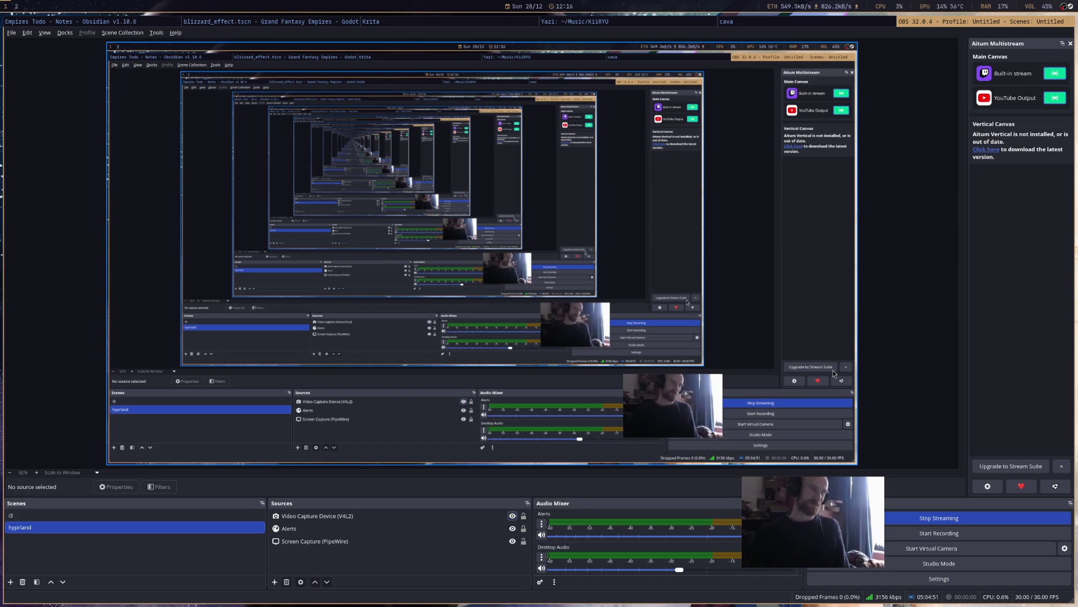
Switch from OBS back to the Godot editor showing hero_manager.gd
key("alt+Tab")
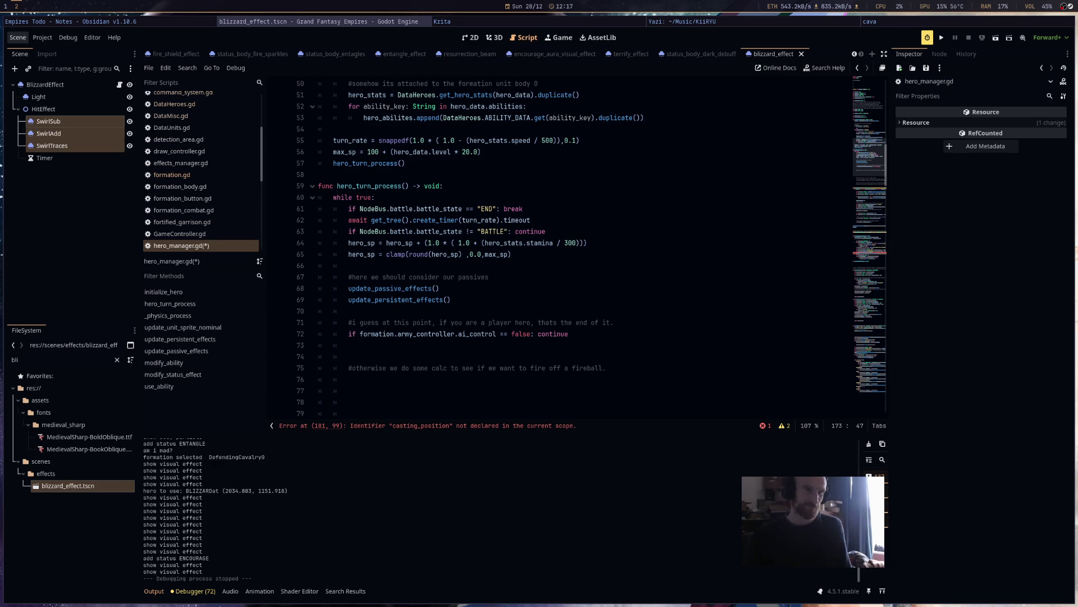
Play the Not Your Typical Birthday Party Mix video from Yazi
key("alt+Tab")
key("j")
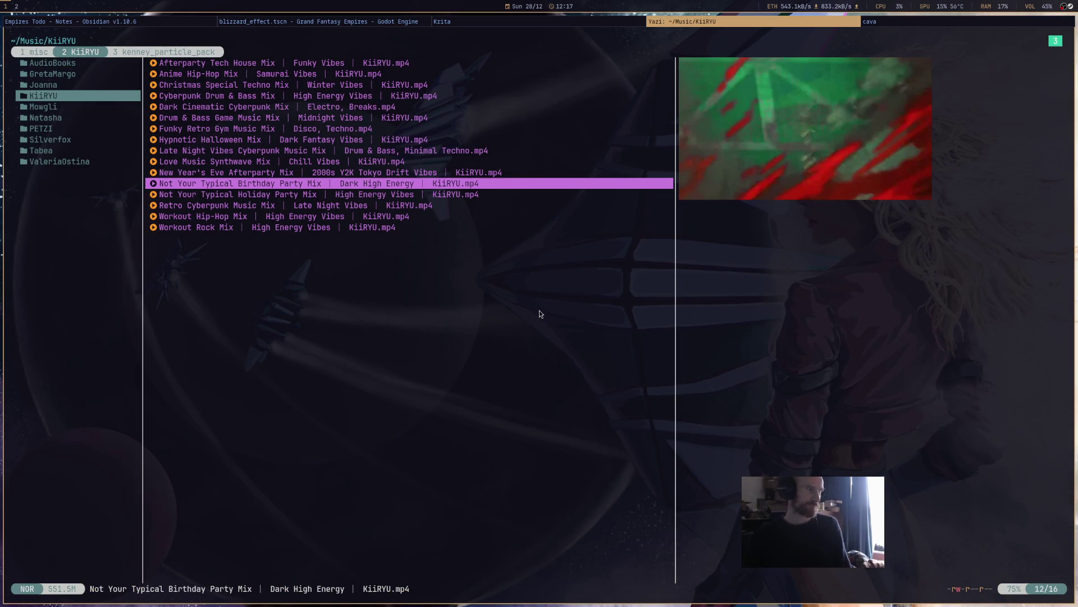
key("Return")
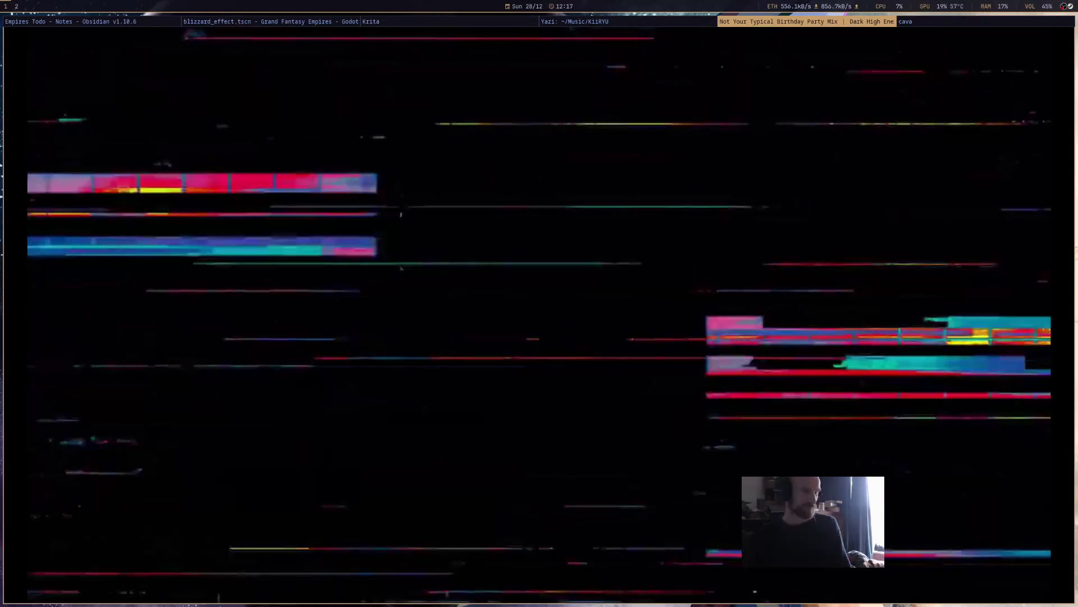
Lower the music video's volume to 74% and return to the Godot editor
key("super+Left")
key("super+Left")
key("super+Left")
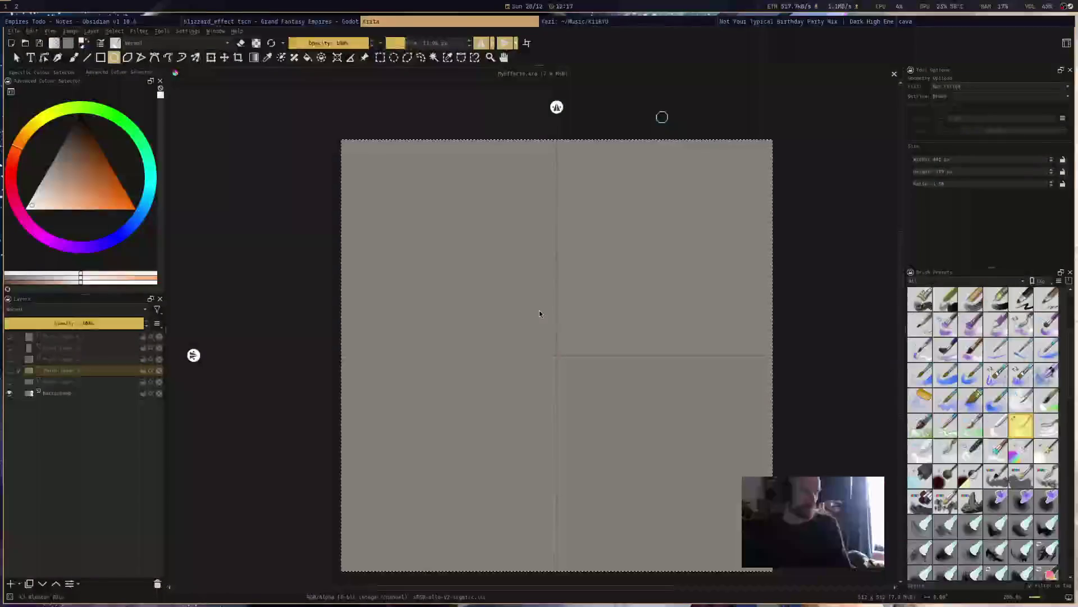
key("super+Right")
key("super+Right")
key("super+Right")
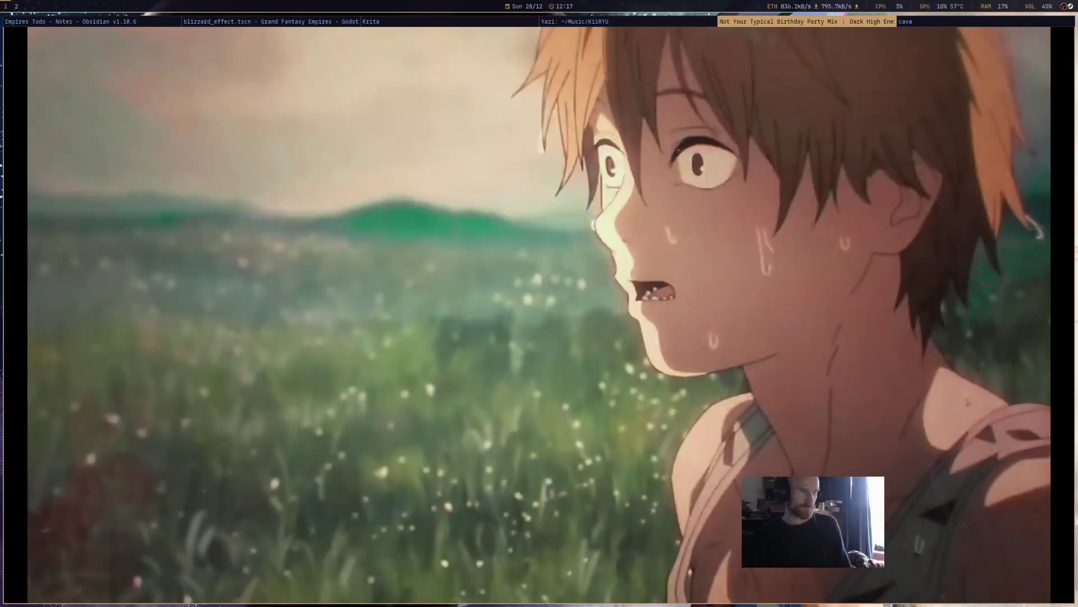
key("0")
key("9")
key("9")
key("9")
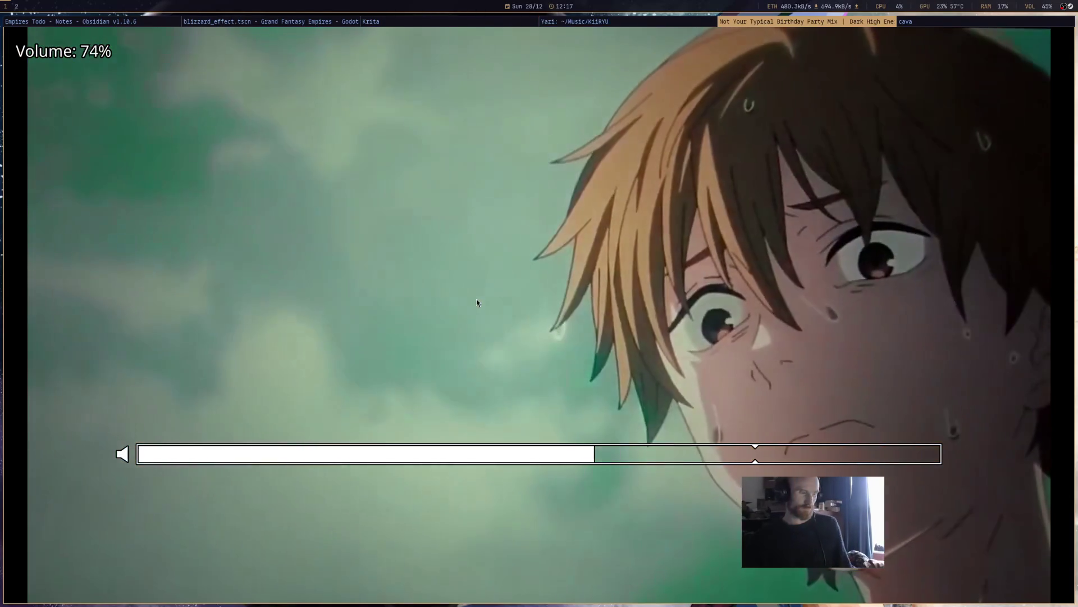
key("super+Left")
key("super+Left")
key("super+Left")
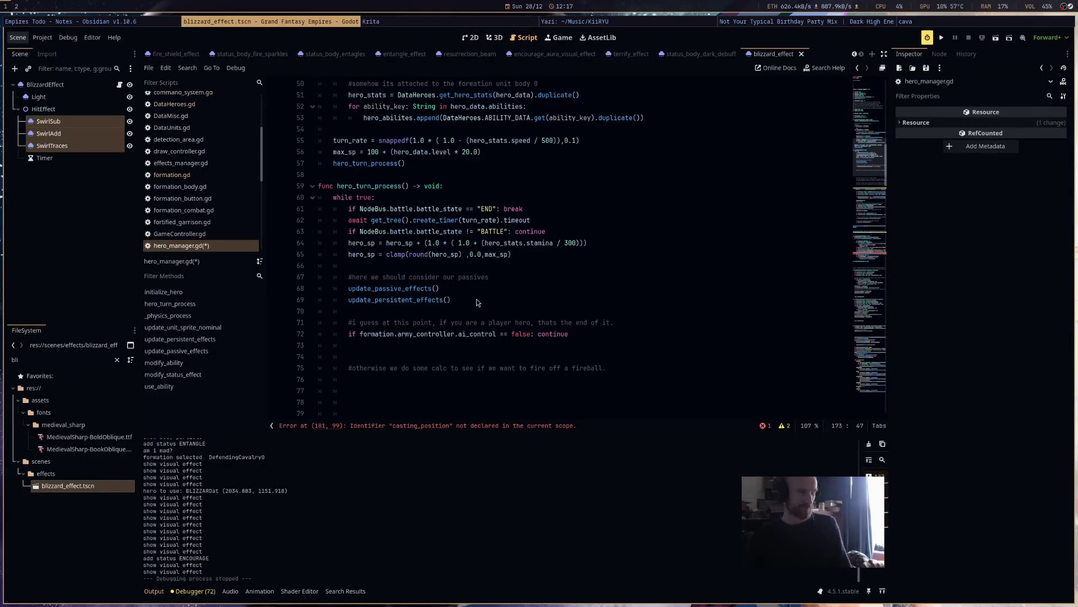
Replace casting_position on line 181 with persistent.global_position, copying 'persistent' from line 170
scroll(524, 290, "down", 9)
left_click(524, 288)
scroll(524, 290, "up", 11)
scroll(528, 288, "down", 20)
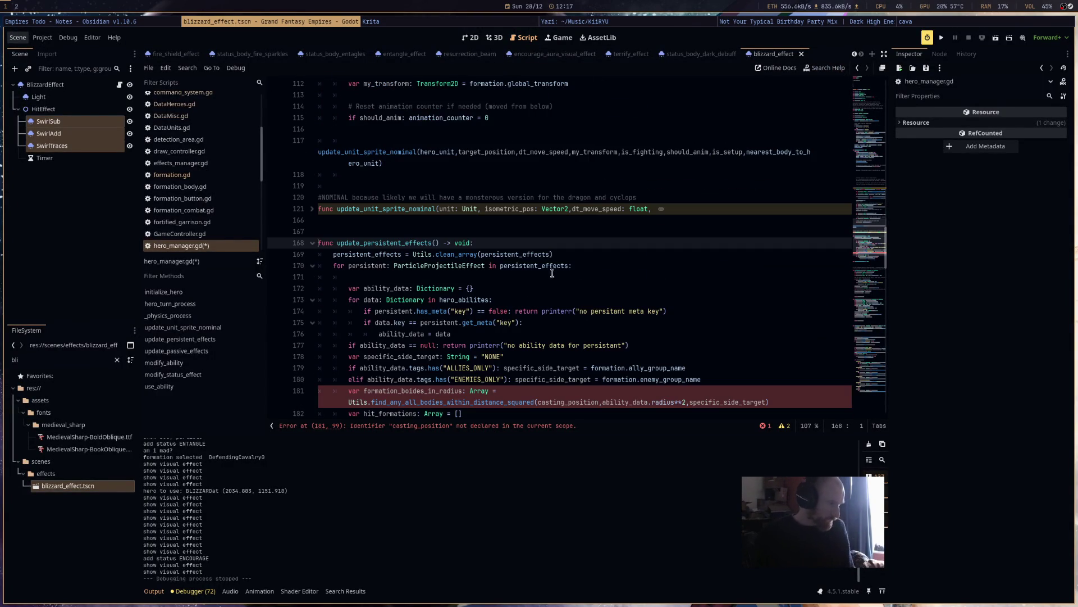
scroll(386, 236, "down", 4)
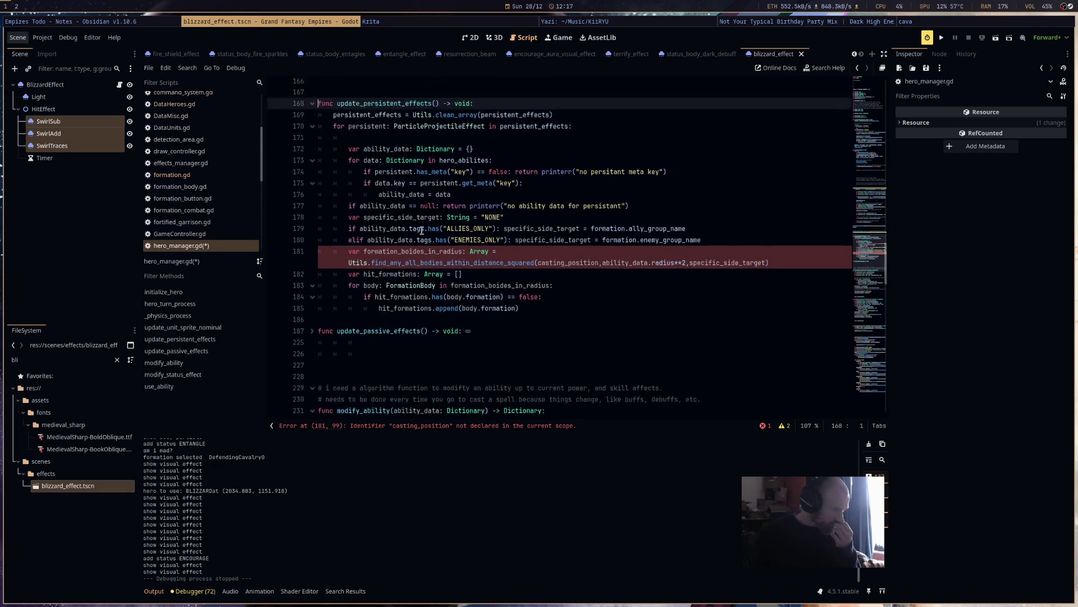
scroll(421, 230, "up", 1)
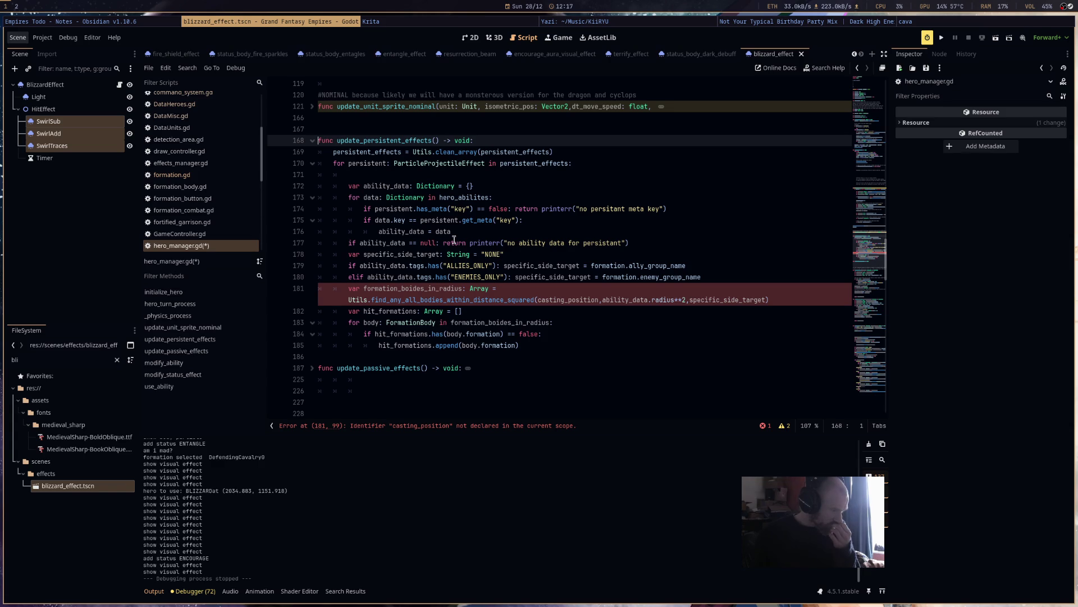
left_click(377, 163)
key("Left")
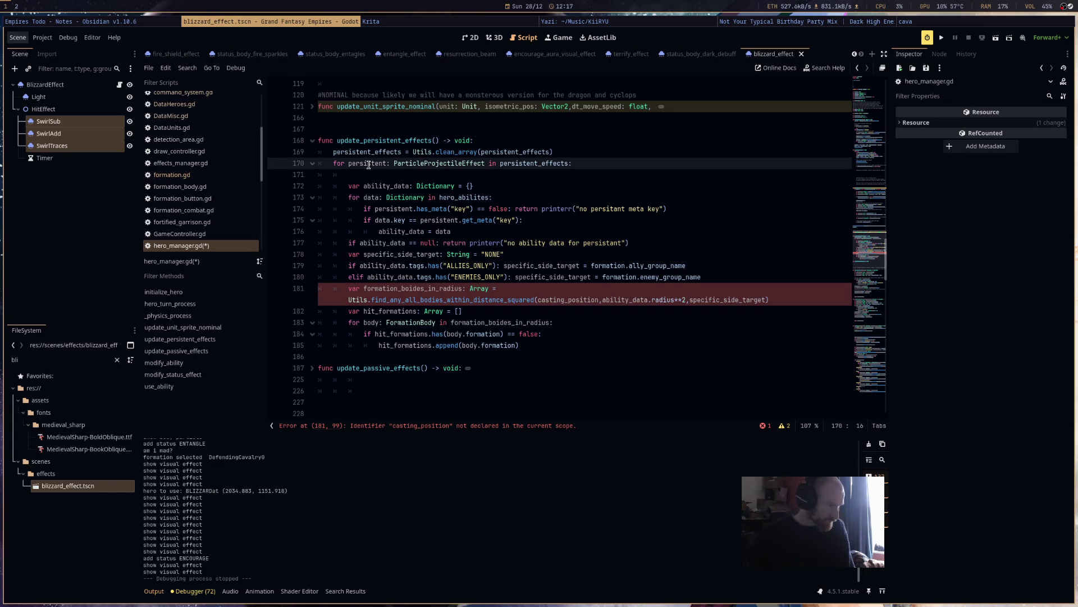
double_click(368, 163)
key("ctrl+c")
double_click(585, 301)
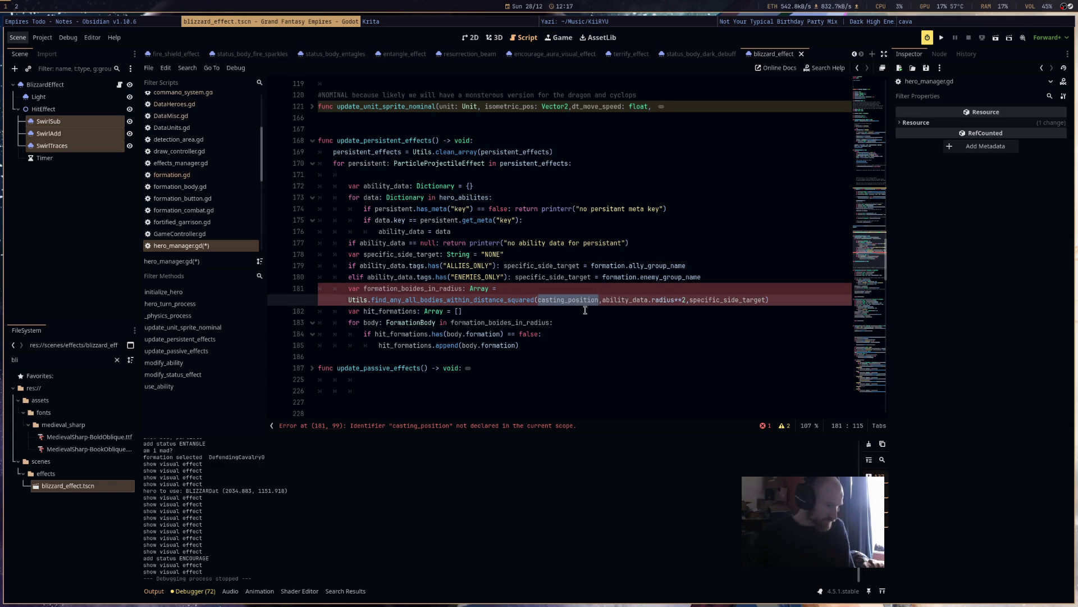
key("ctrl+v")
type(".global_position")
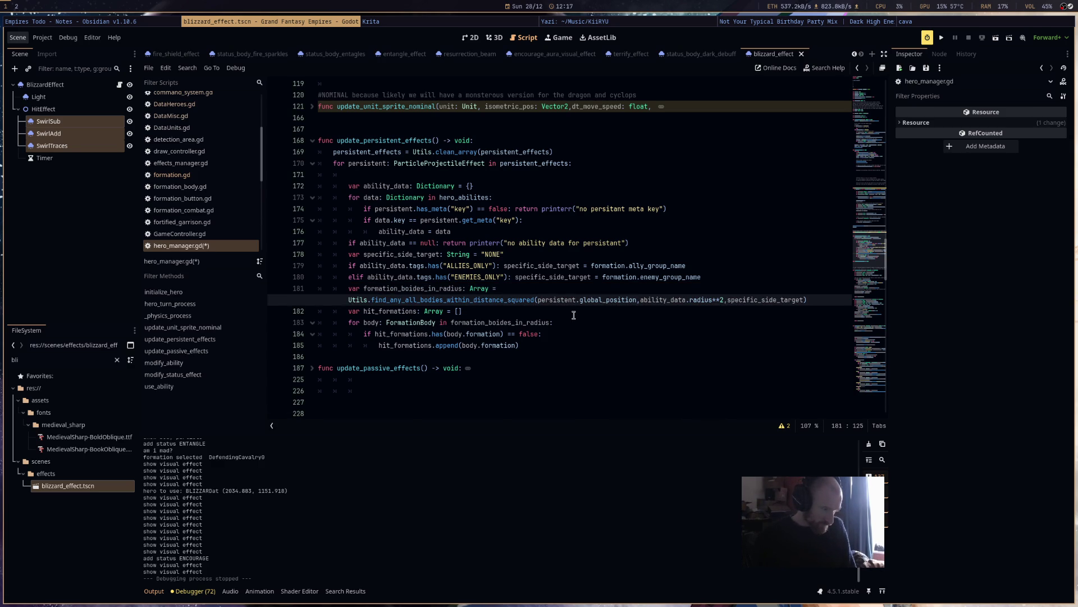
Copy the match ability_data.key FIREBALL block (lines 302–307) into update_persistent_effects after line 185
left_click(555, 349)
key("Return")
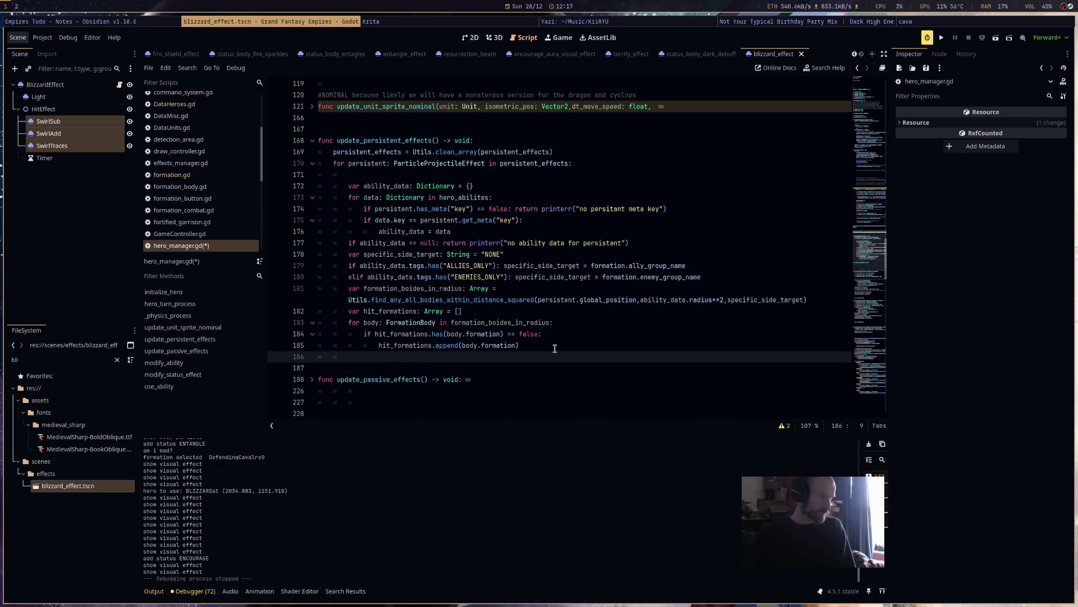
scroll(579, 344, "down", 15)
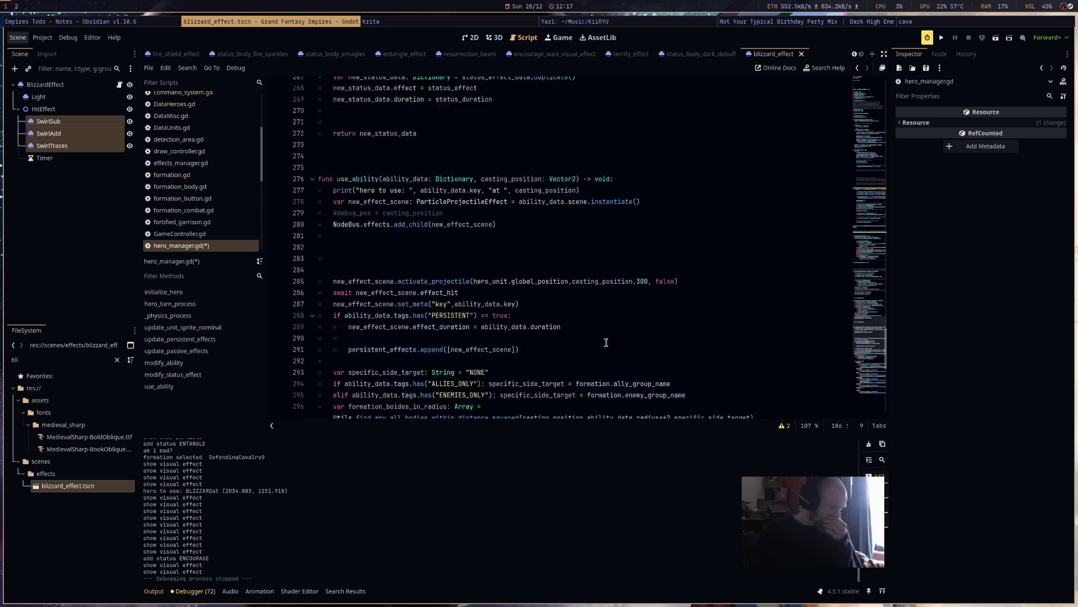
scroll(606, 342, "down", 4)
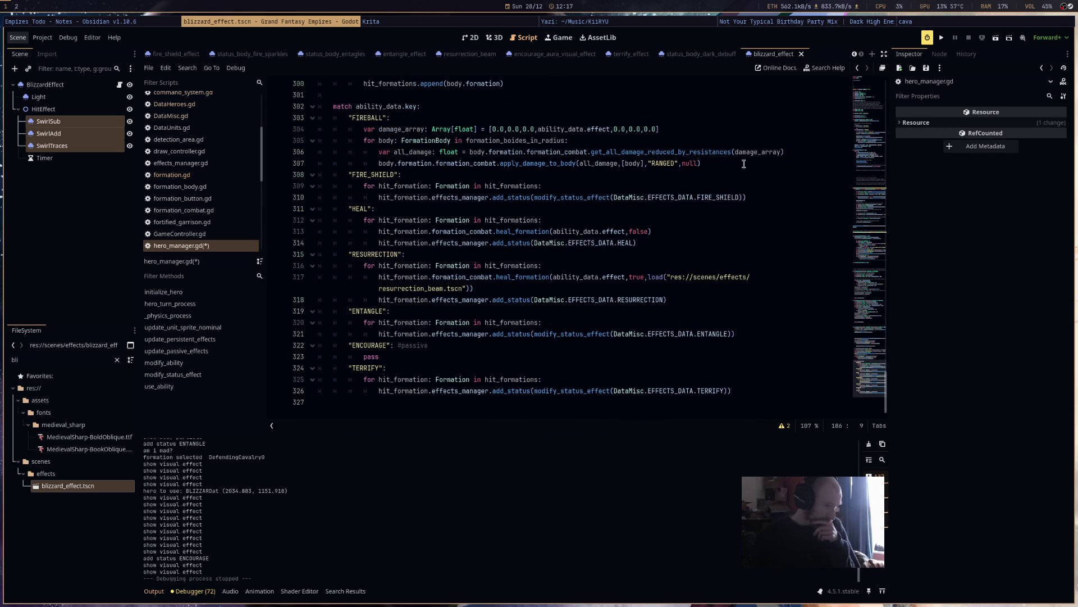
left_click_drag(745, 163, 292, 103)
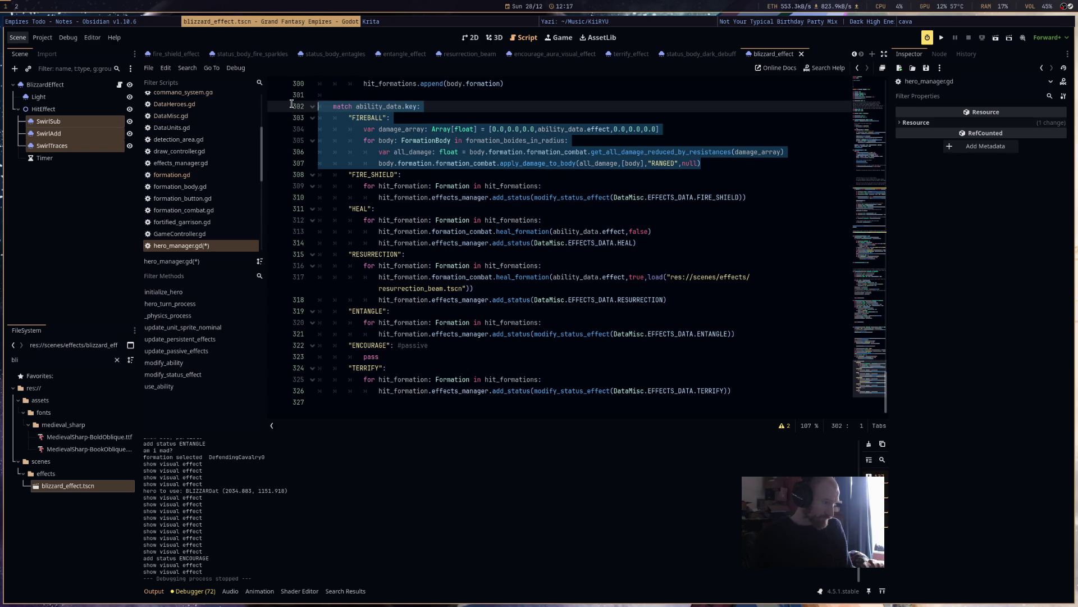
scroll(654, 277, "up", 20)
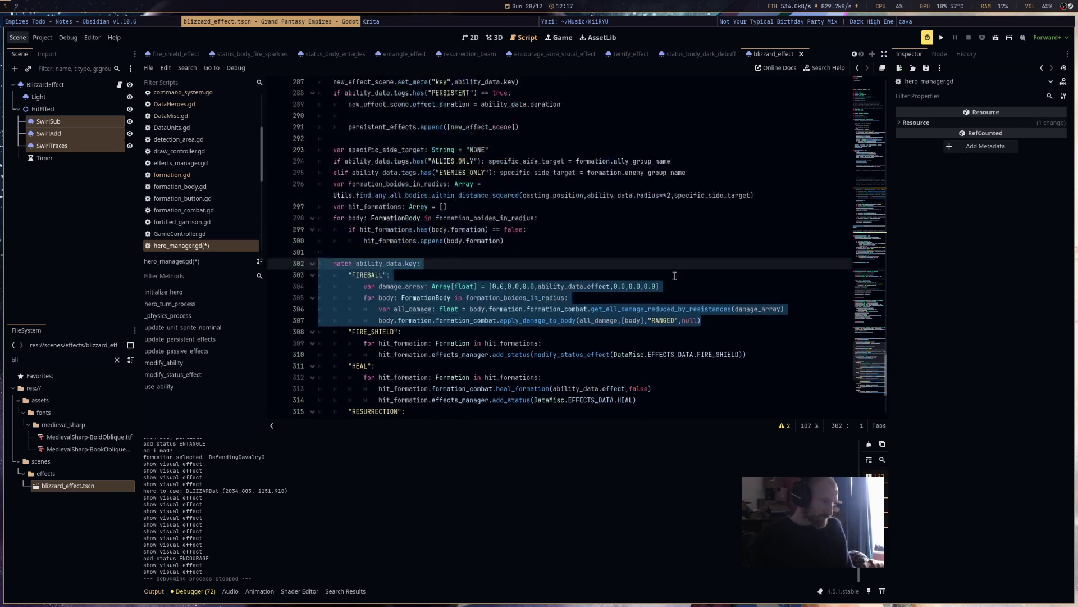
scroll(655, 277, "up", 2)
left_click(408, 358)
key("Return")
key("Return")
key("Up")
key("Up")
key("ctrl+v")
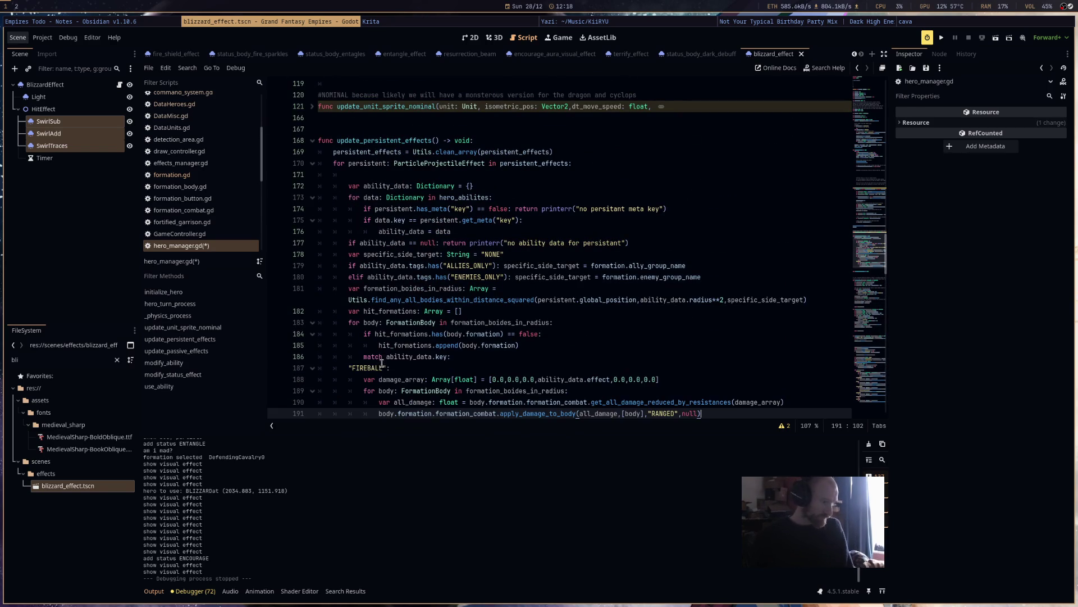
Indent the pasted branch and rename its FIREBALL case to BLIZZARD
scroll(357, 365, "down", 3)
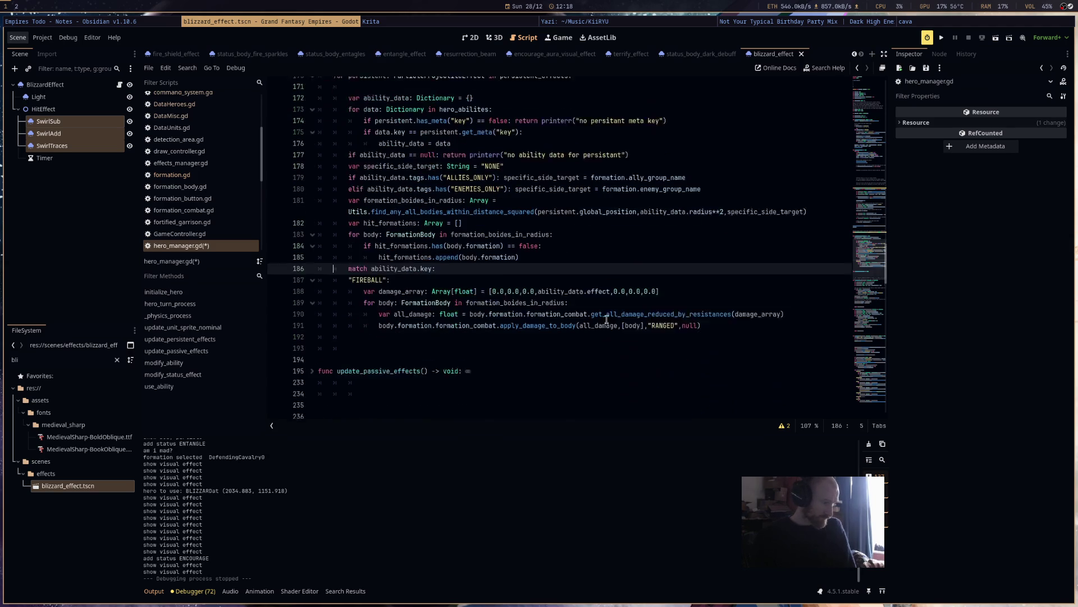
left_click_drag(761, 309, 289, 261)
key("Tab")
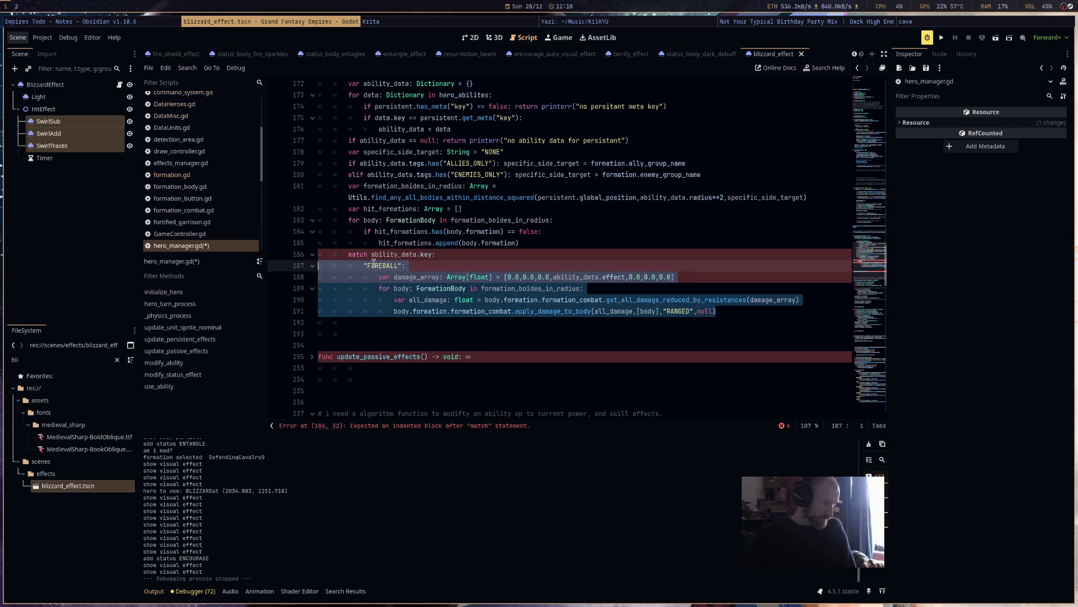
double_click(375, 265)
type("BLIZZZARD")
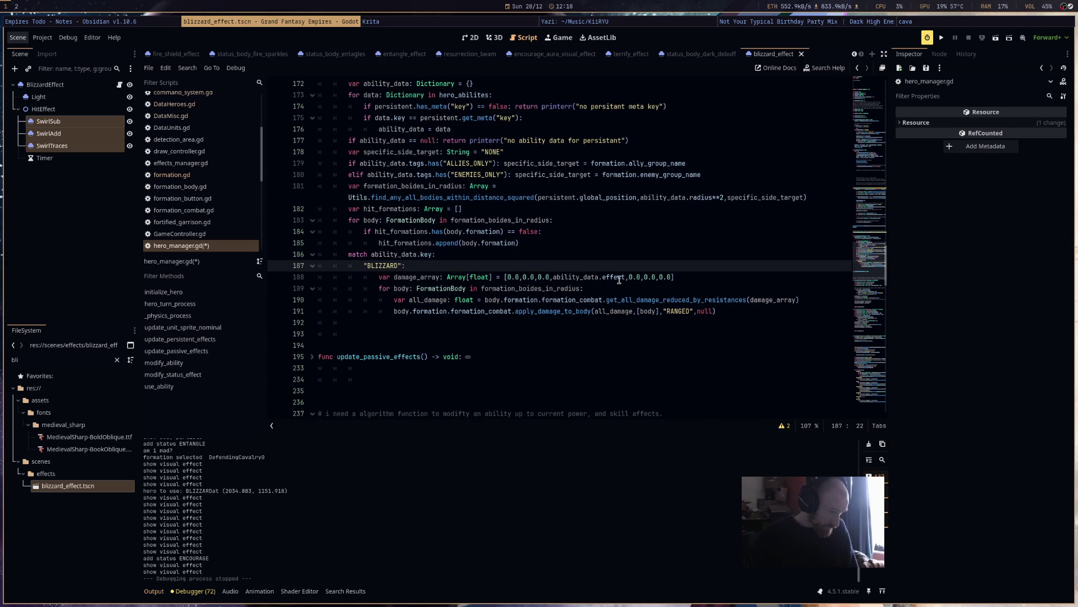
Move ability_data.effect into the next damage array slot and fill the emptied slot with 0.0
left_click_drag(625, 277, 552, 278)
key("BackSpace")
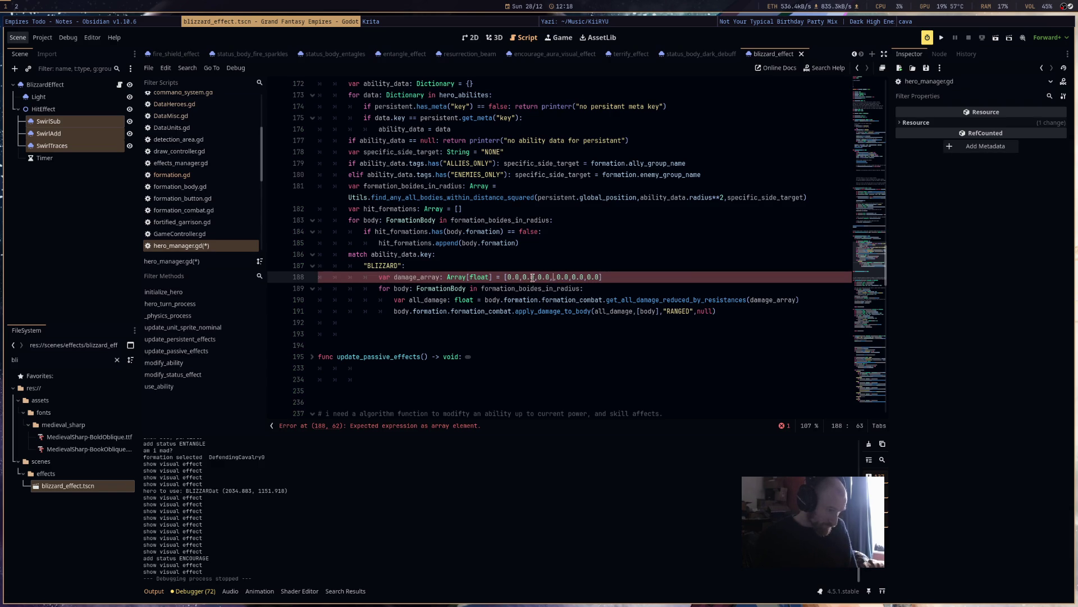
double_click(567, 277)
key("ctrl+v")
left_click(554, 277)
type("0.0")
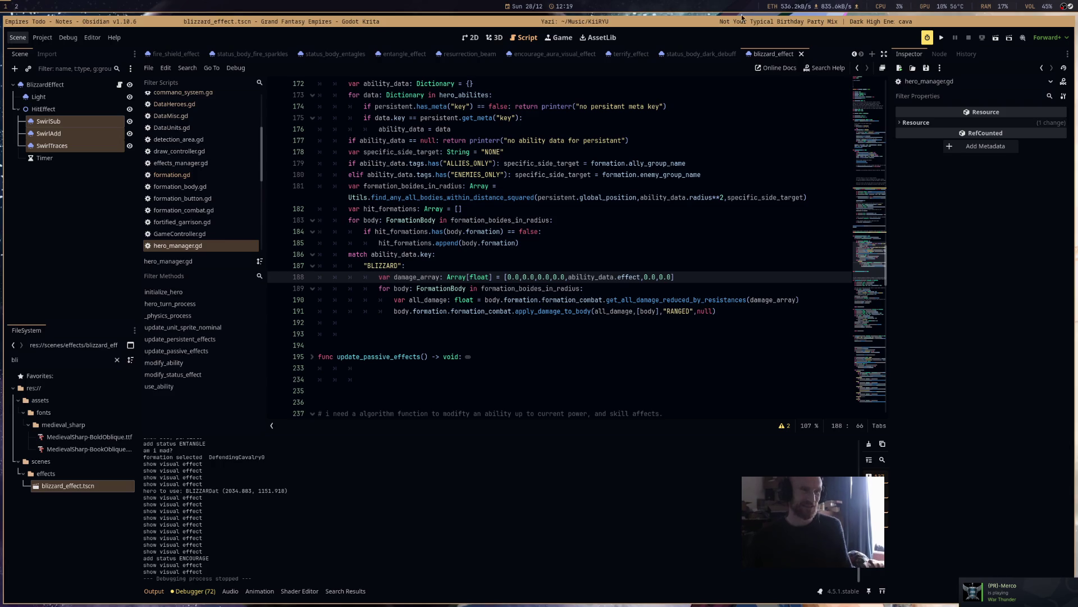
Set the birthday mix video to 54% volume, then return to the BLIZZARD branch in Godot
left_click(765, 21)
scroll(793, 355, "up", 2)
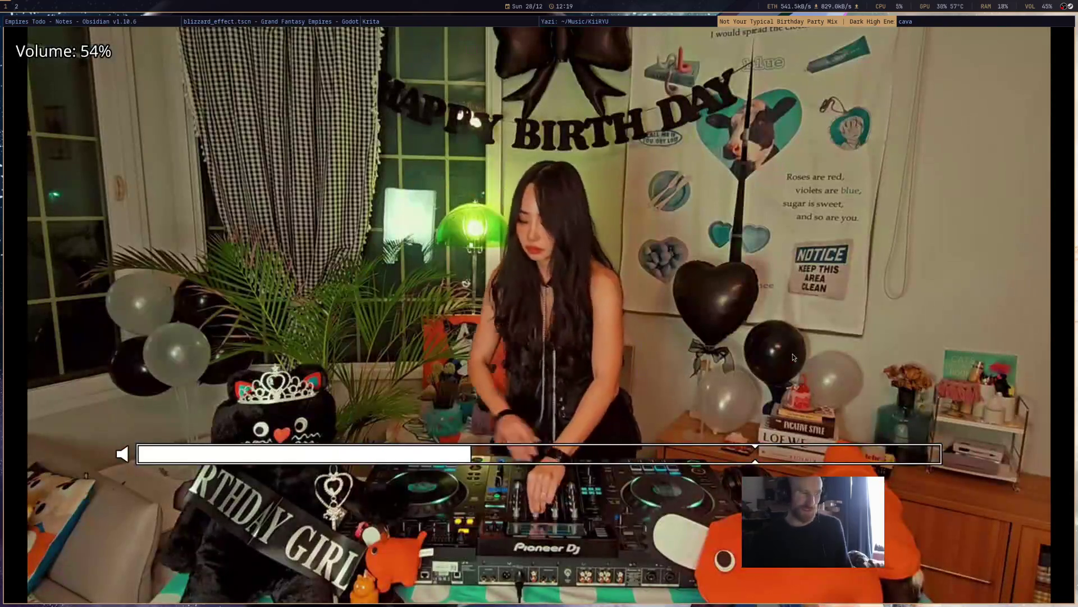
left_click(287, 22)
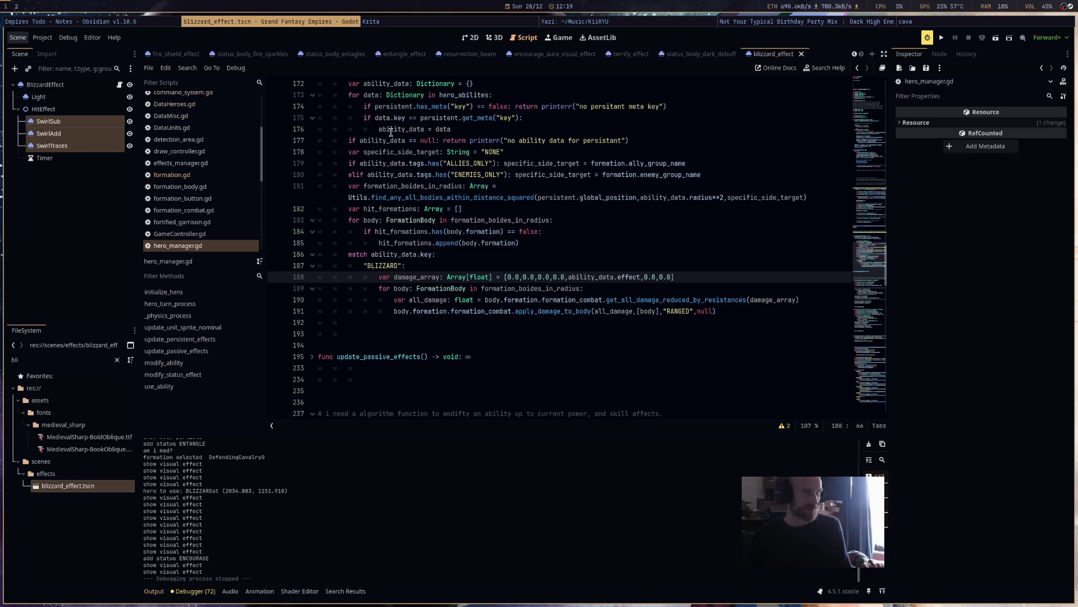
left_click(579, 334)
left_click(587, 323)
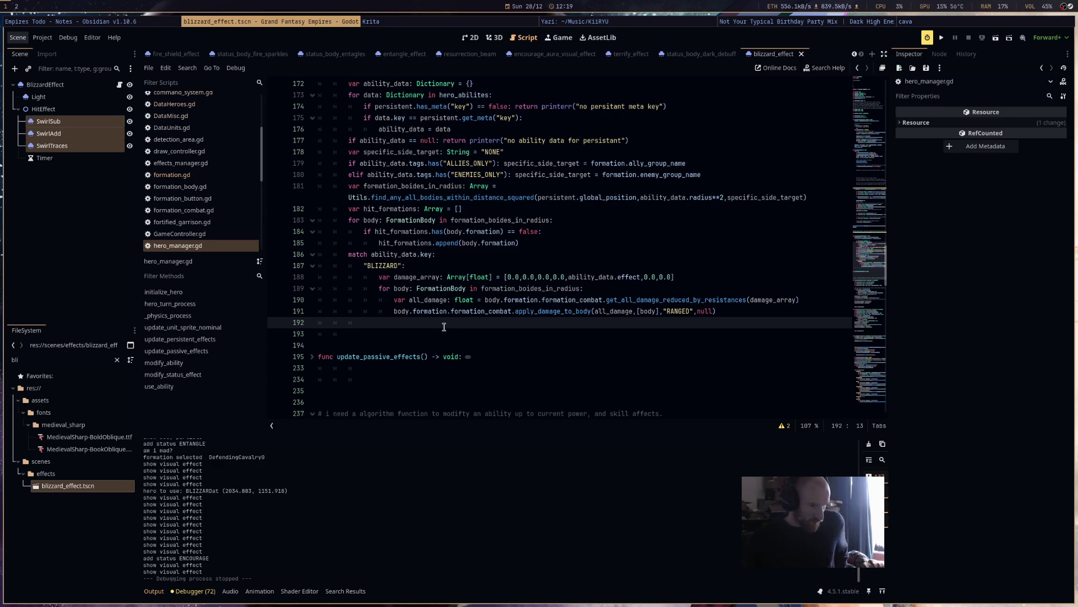
Run the game, cast the hero cavalry's Blizzard onto the blue army, then stop the game
left_click(941, 37)
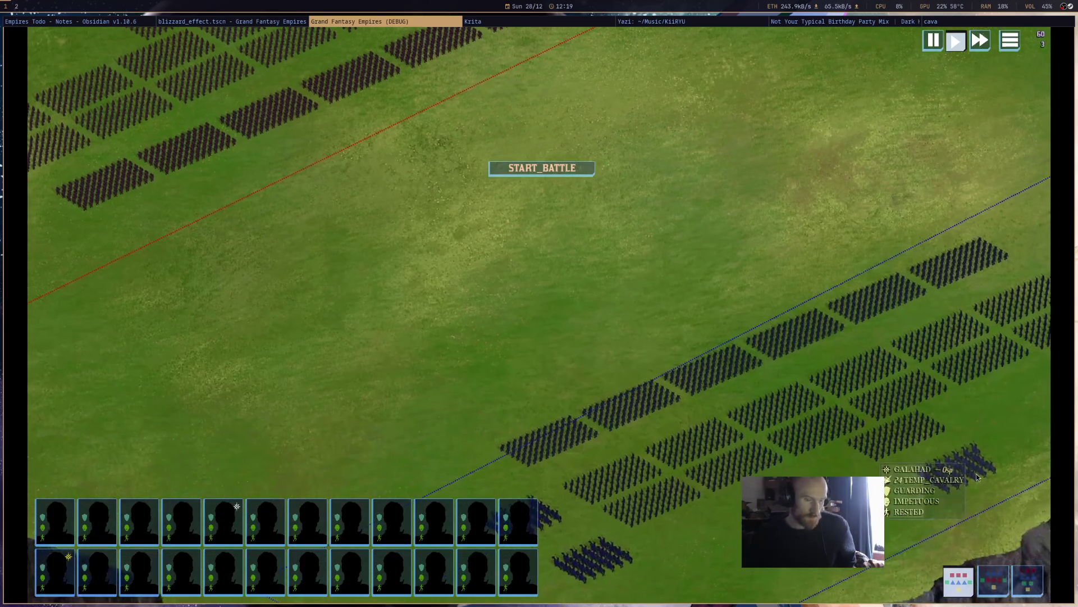
left_click(977, 477)
left_click(993, 542)
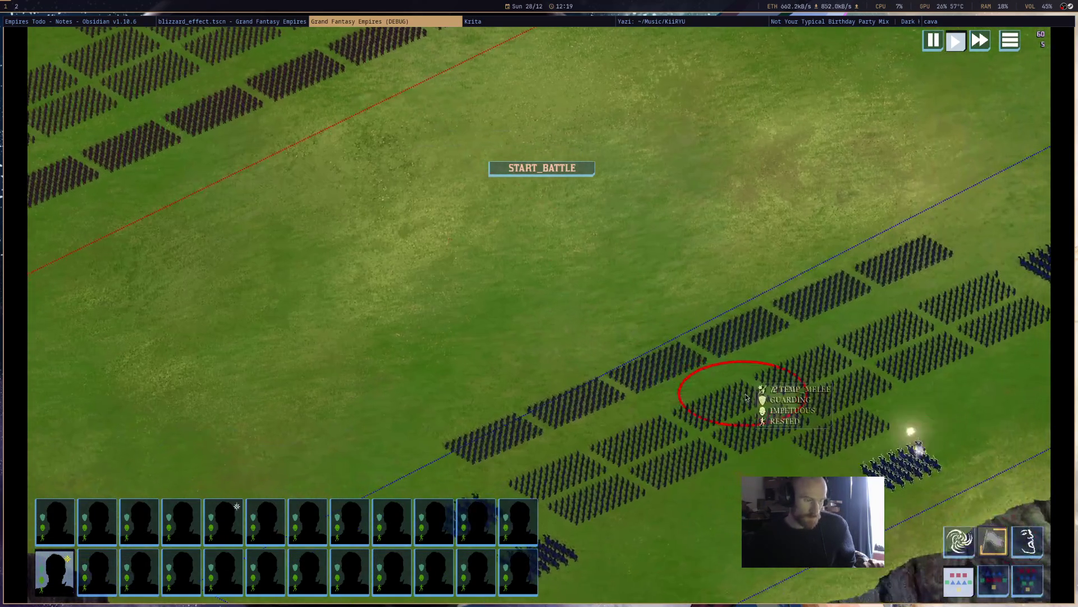
left_click(724, 387)
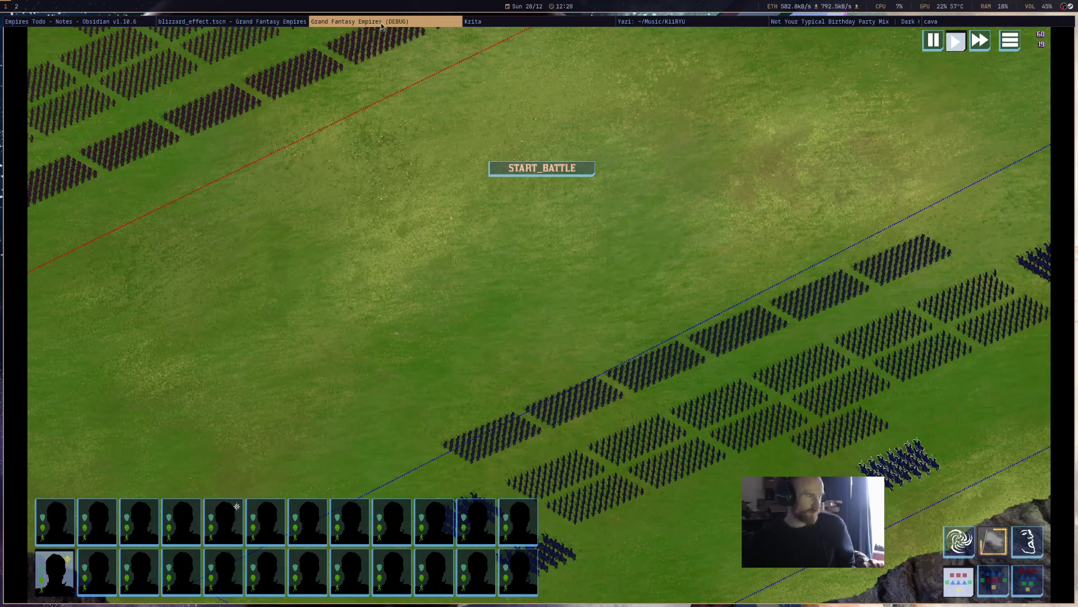
key("super+shift+q")
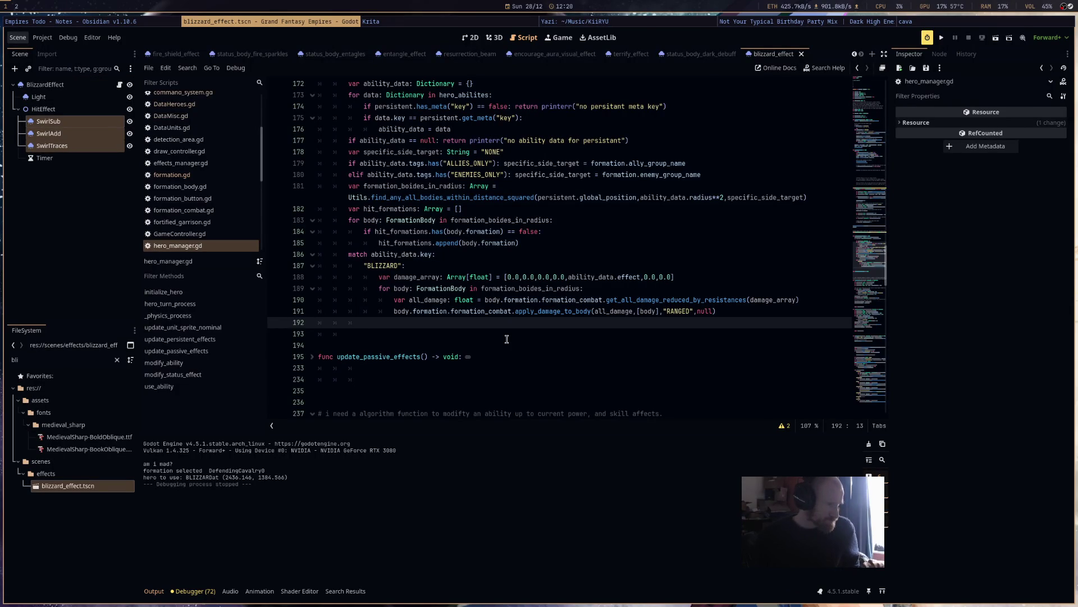
Add print("persistant effect") at line 171 inside the loop and relaunch the project
scroll(506, 339, "up", 1)
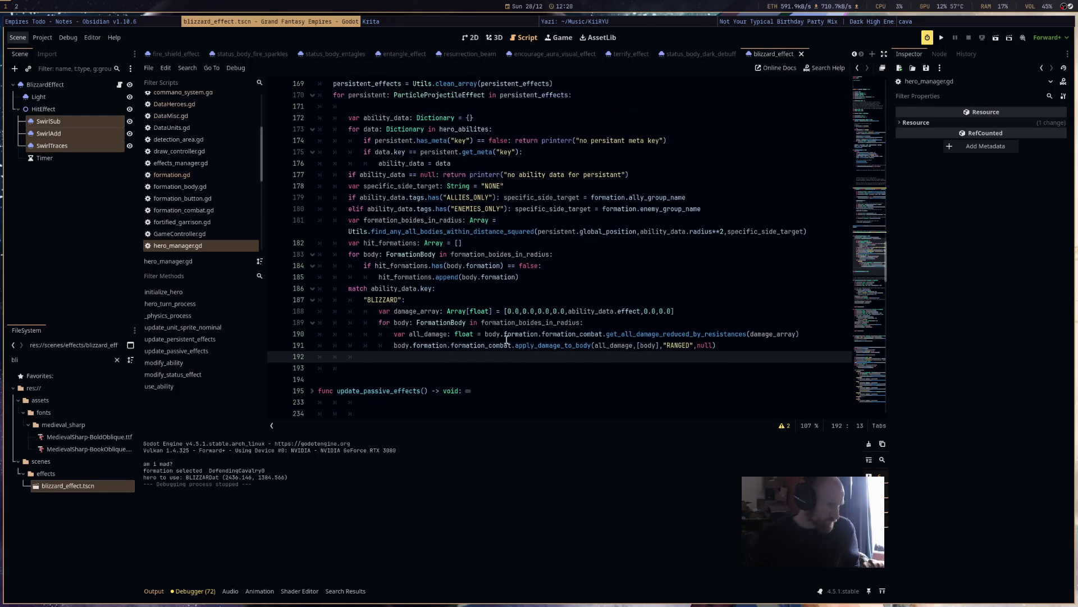
scroll(506, 340, "up", 2)
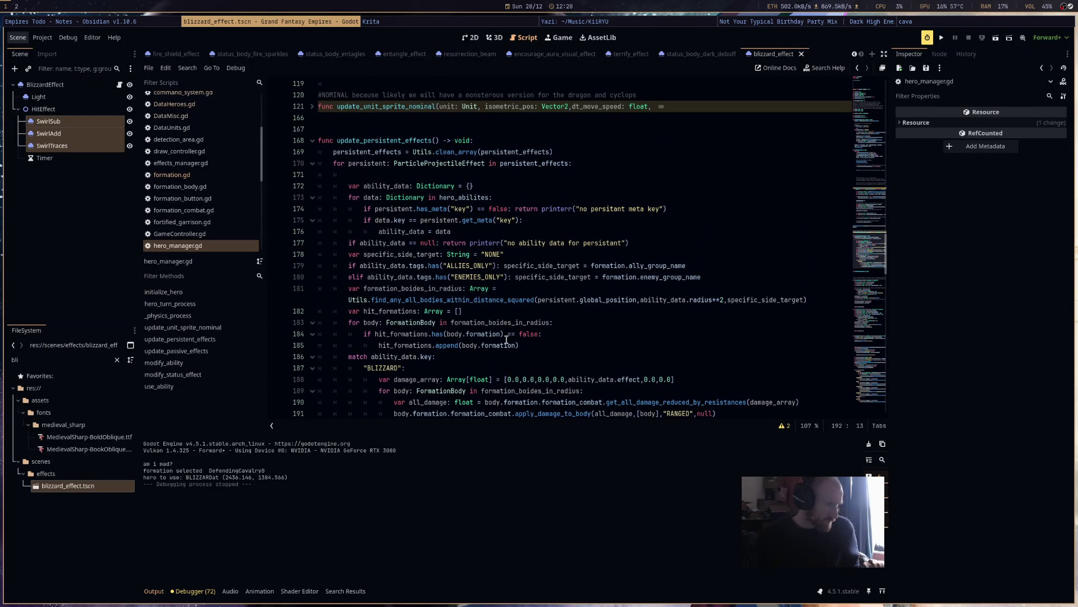
scroll(506, 339, "down", 2)
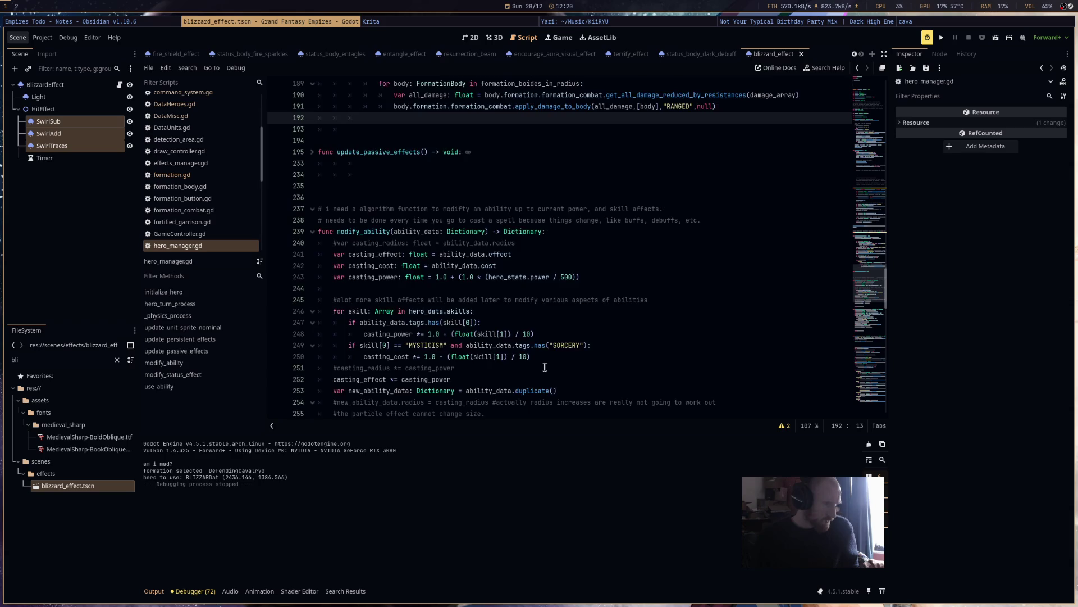
scroll(544, 355, "up", 5)
left_click(472, 278)
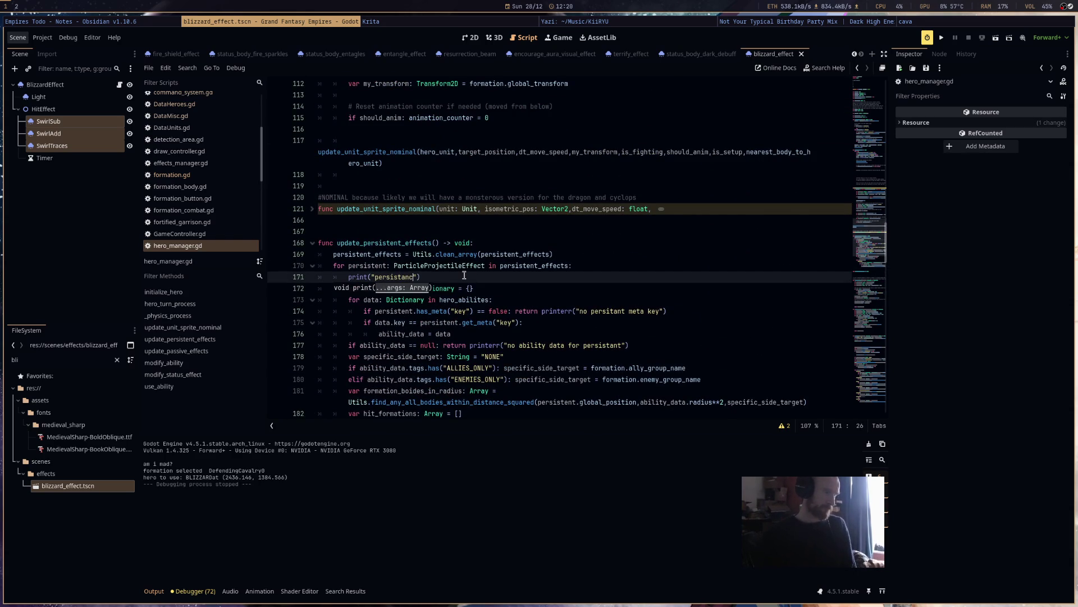
left_click(942, 37)
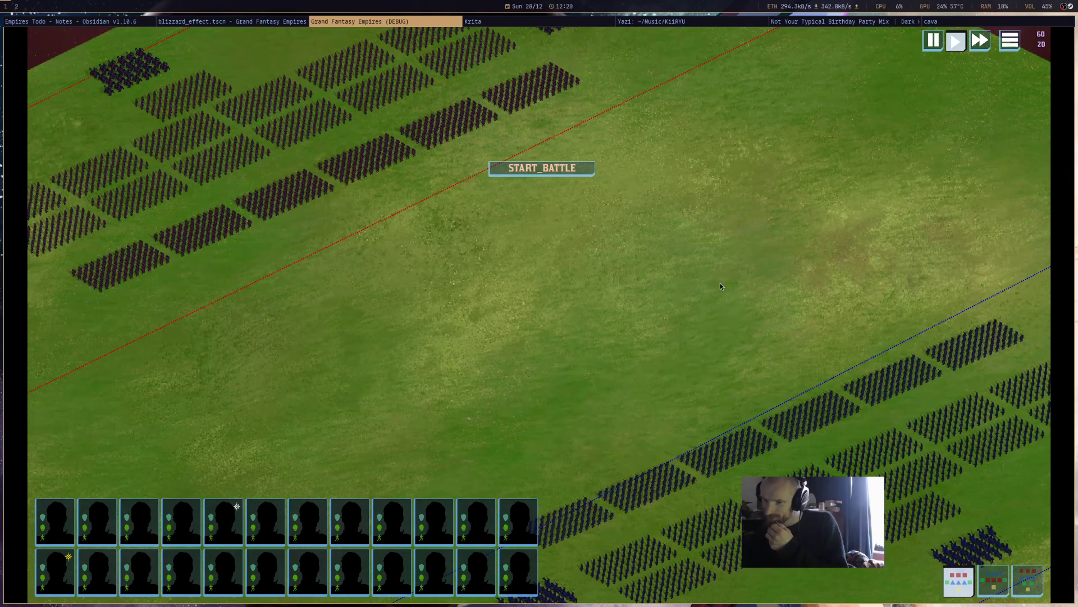
Pan to the blue army, cast the cavalry's Blizzard on its formations, and return to the editor
key("s")
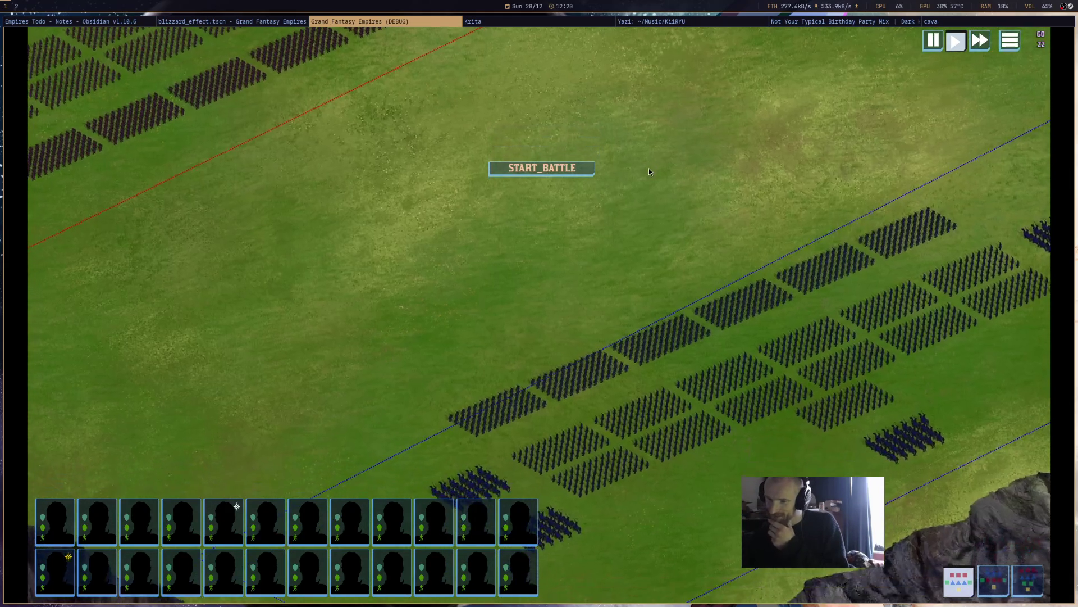
mouse_move(826, 405)
scroll(826, 406, "up", 3)
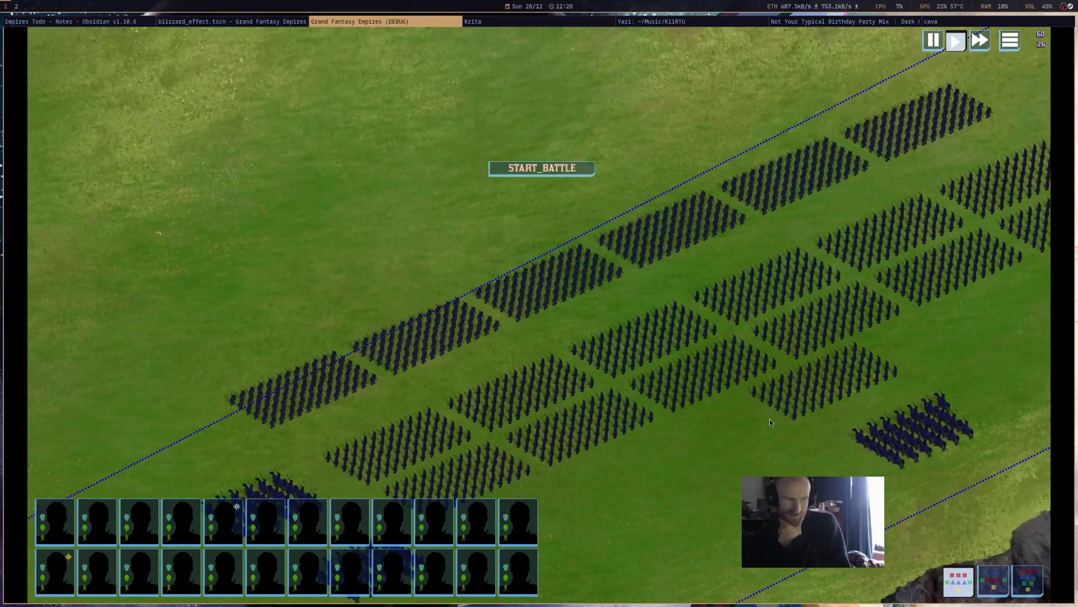
mouse_move(908, 431)
scroll(908, 431, "down", 2)
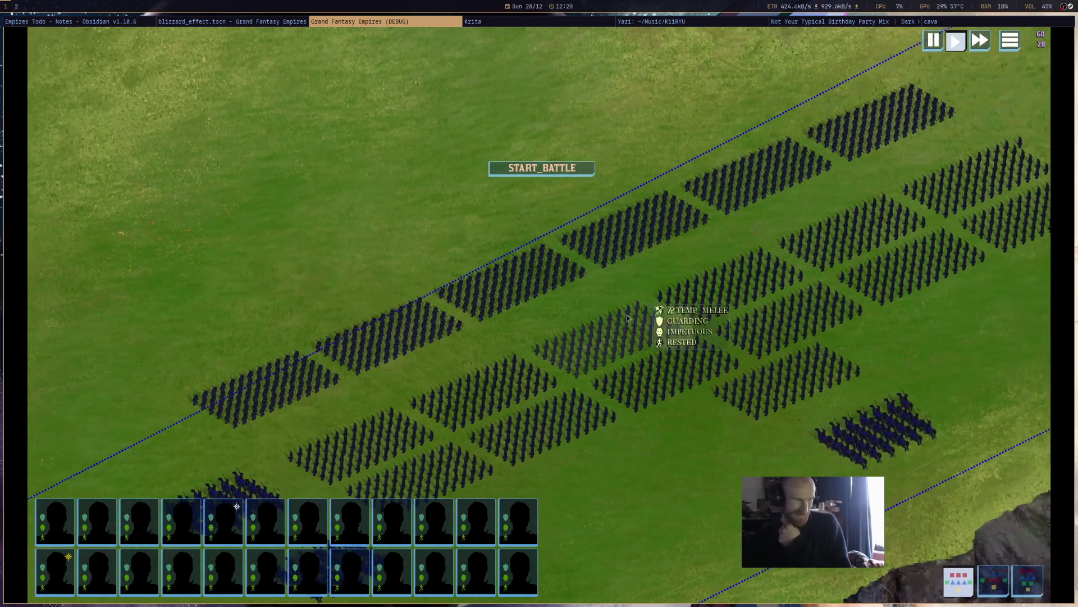
scroll(676, 331, "up", 2)
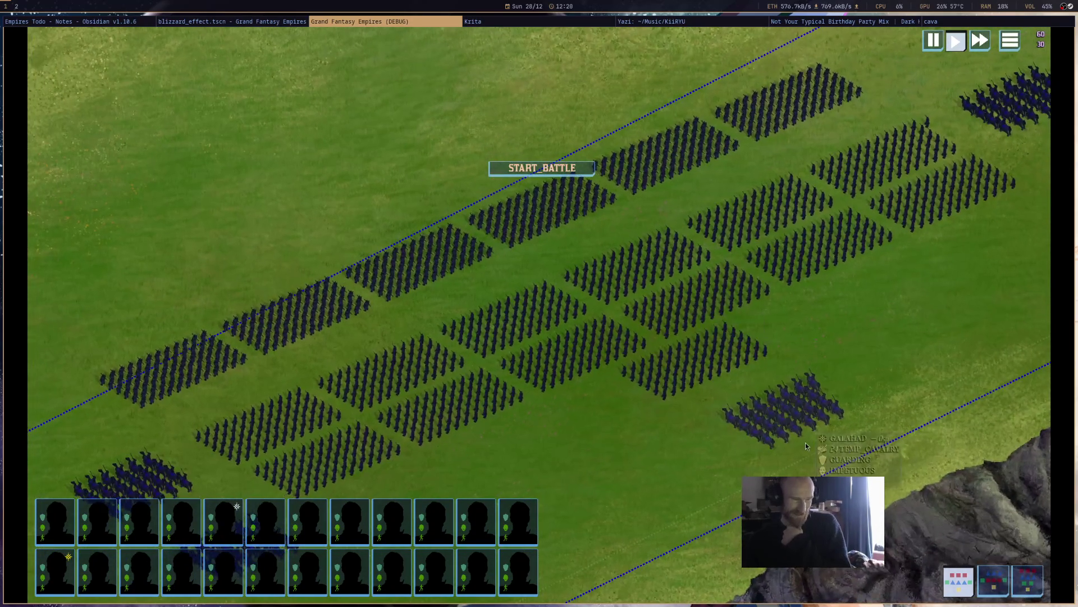
left_click(781, 409)
left_click(532, 280)
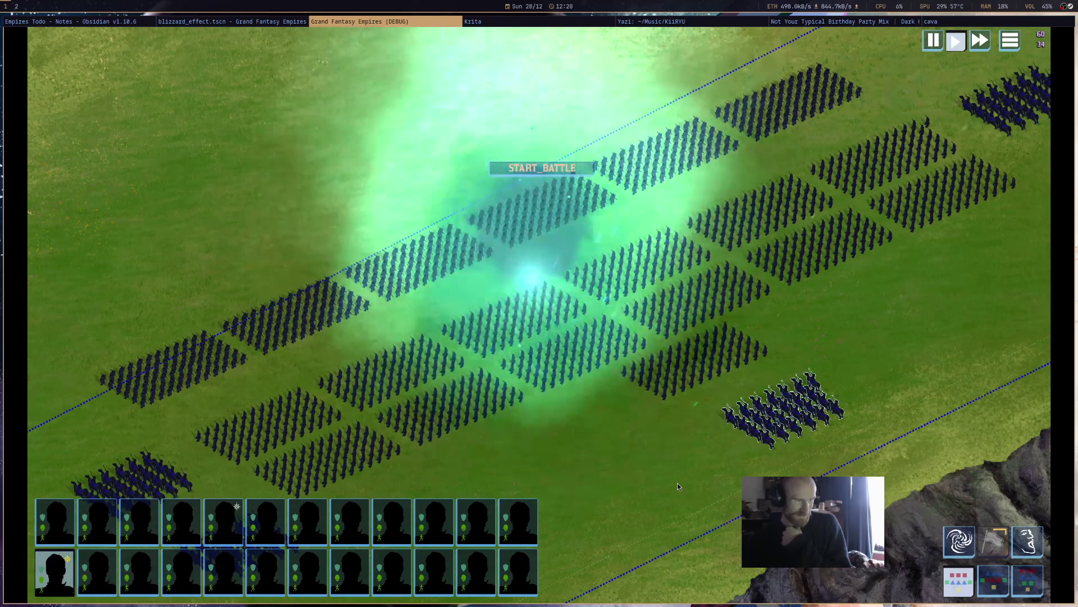
left_click(218, 23)
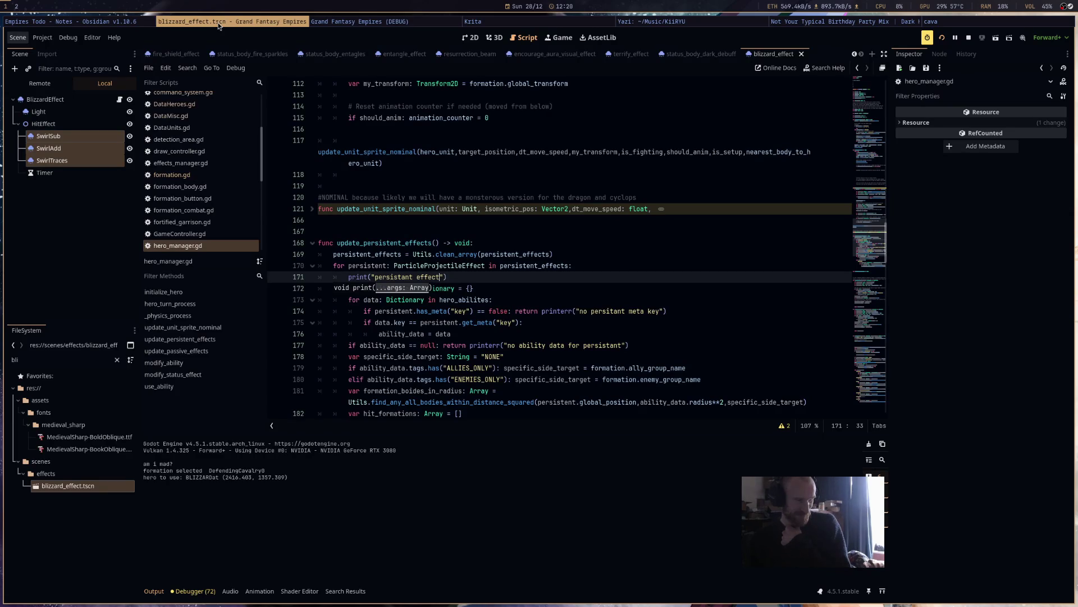
Stop the game and add print("persistant effect") on a new line 170 before the loop
left_click(968, 38)
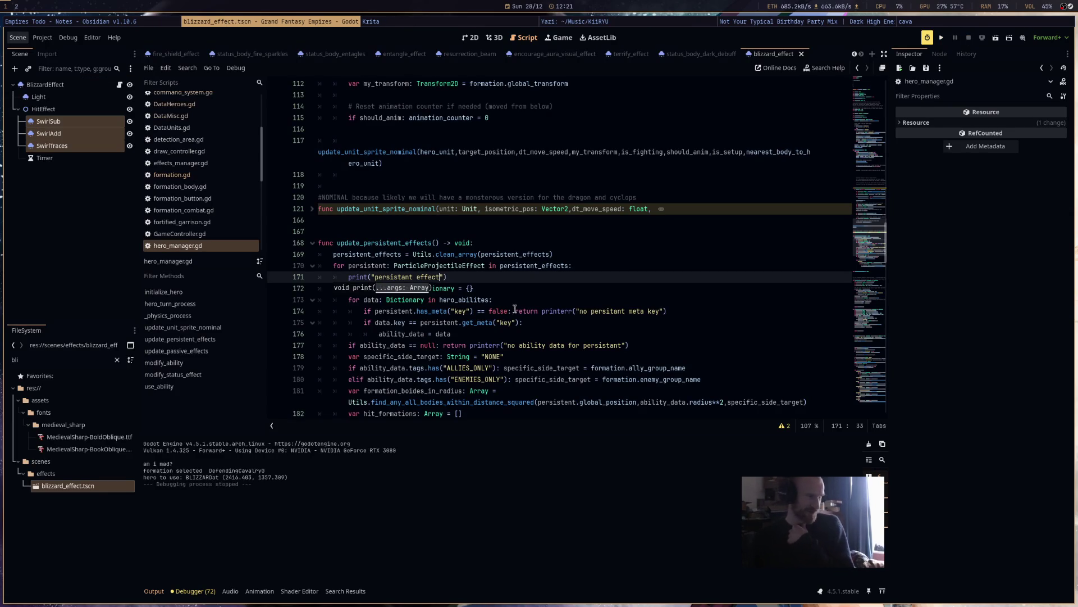
scroll(514, 306, "up", 5)
scroll(519, 304, "down", 2, "ctrl")
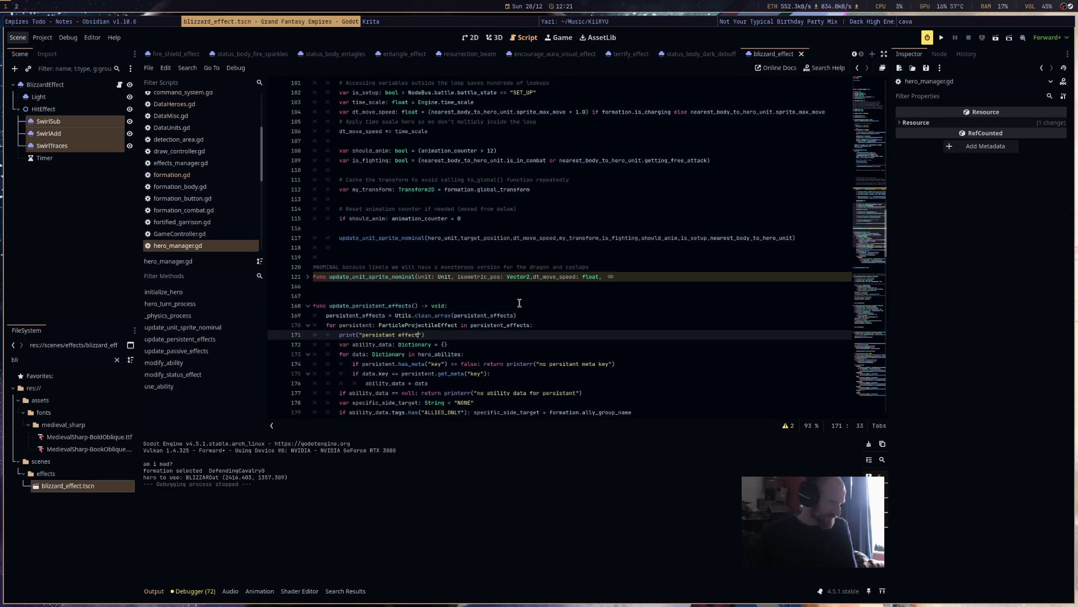
scroll(519, 303, "up", 2, "ctrl")
scroll(601, 298, "down", 4)
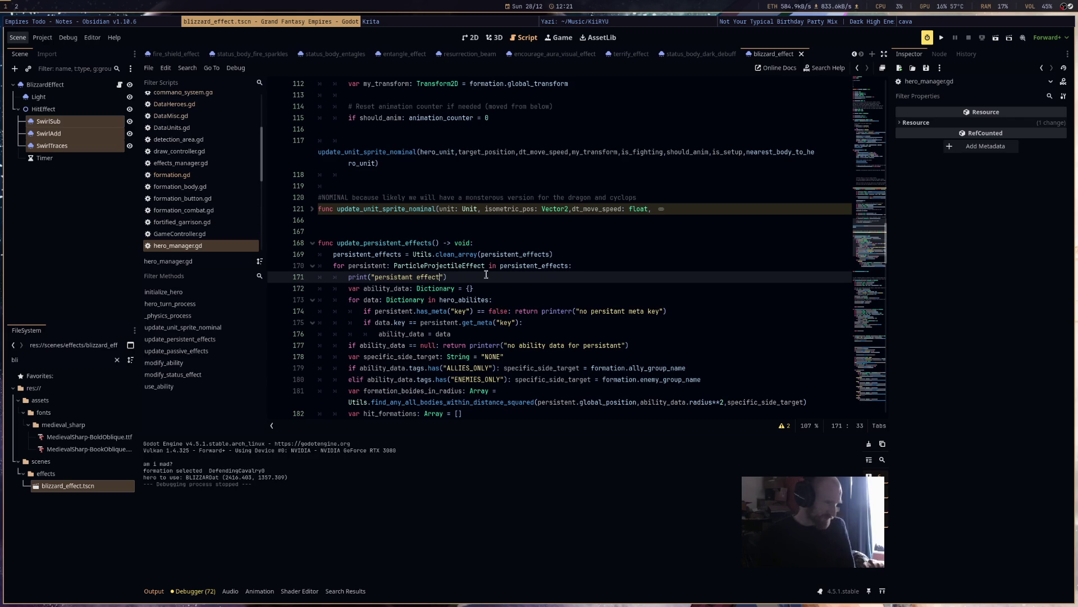
left_click(573, 258)
key("Return")
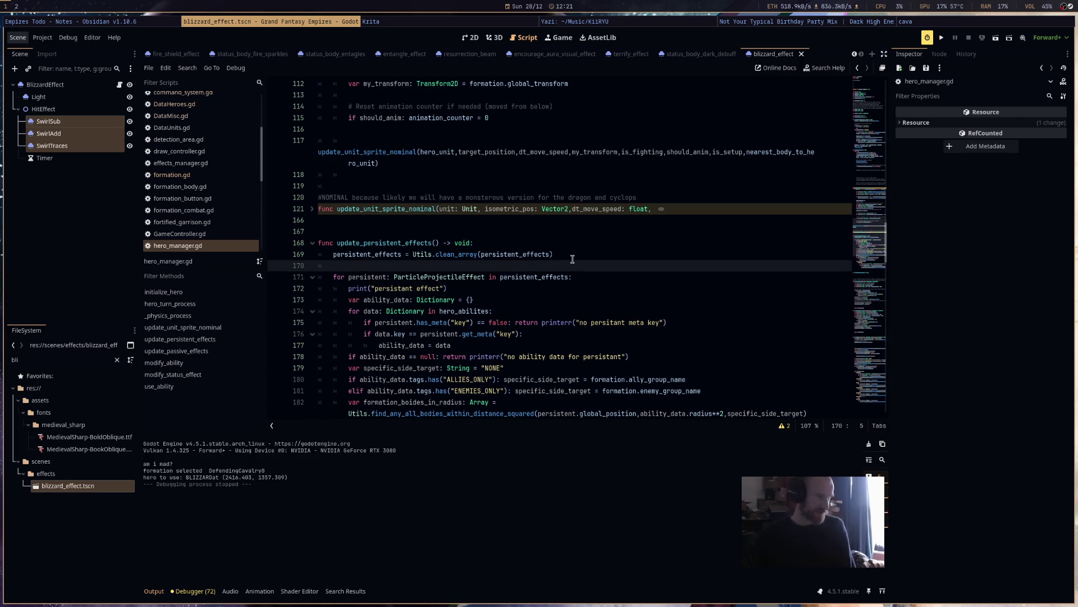
Run the project, cast the spell at the enemy formations, then stop the game
left_click(941, 38)
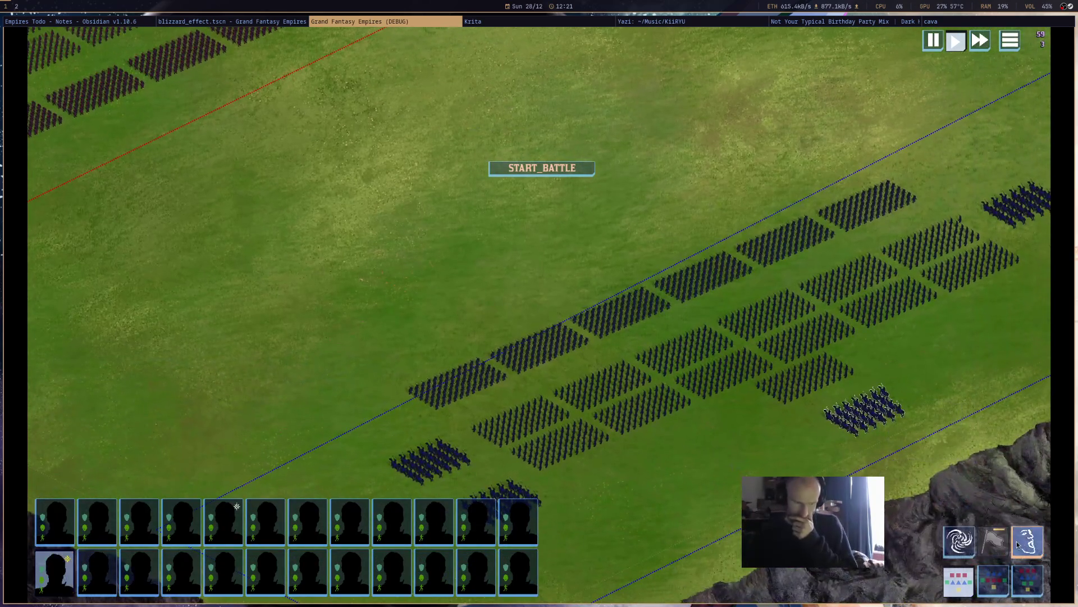
left_click(967, 545)
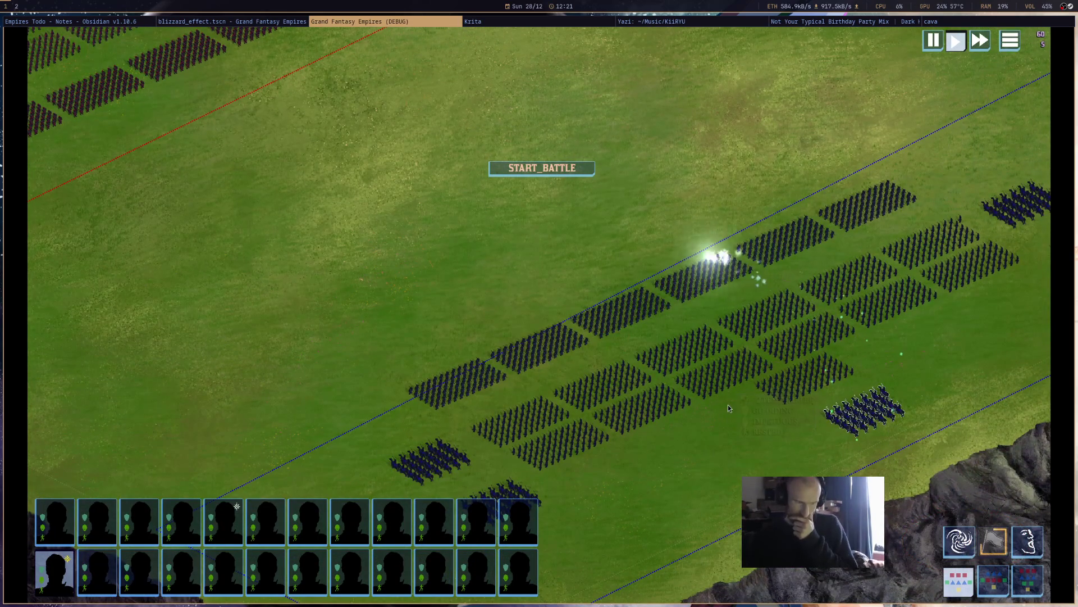
left_click(272, 22)
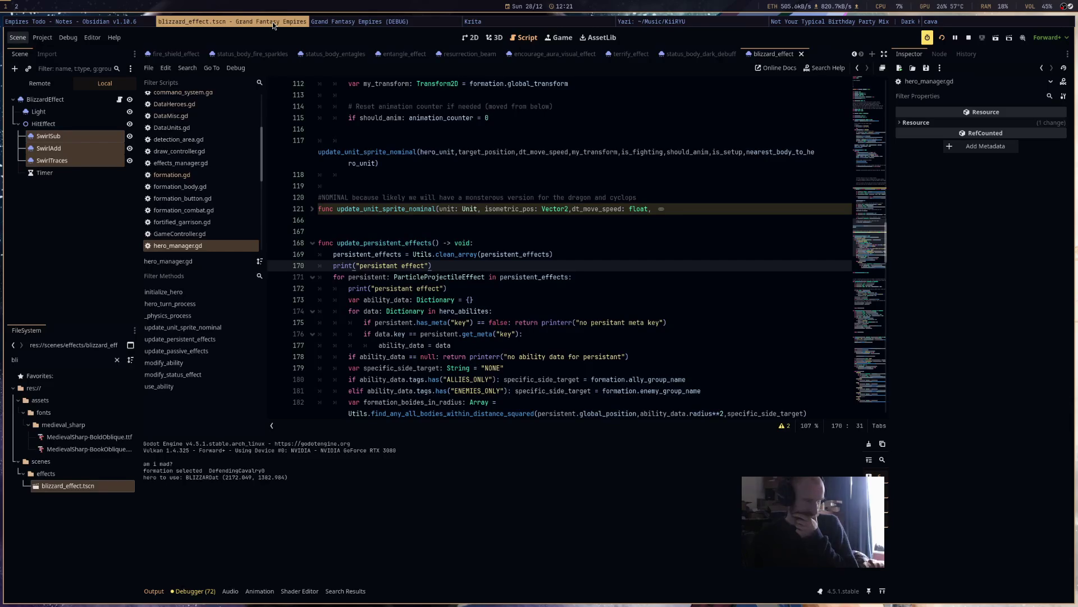
left_click(967, 37)
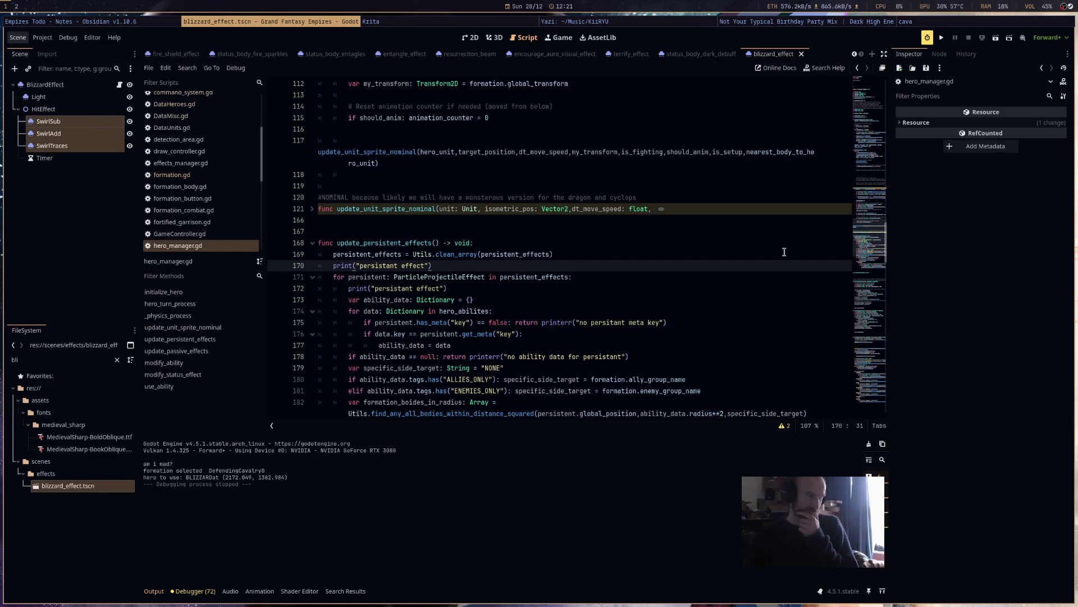
Review the passive and persistent effect calls in hero_turn_process, then run the game again
scroll(564, 297, "up", 6)
scroll(562, 296, "down", 3)
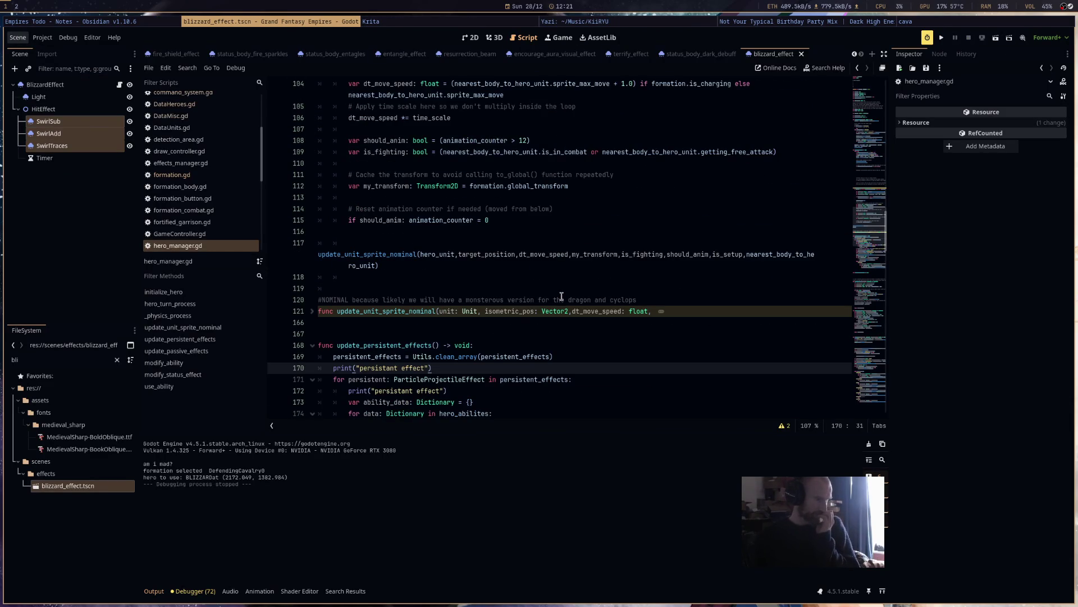
scroll(562, 296, "down", 5)
scroll(562, 296, "up", 20)
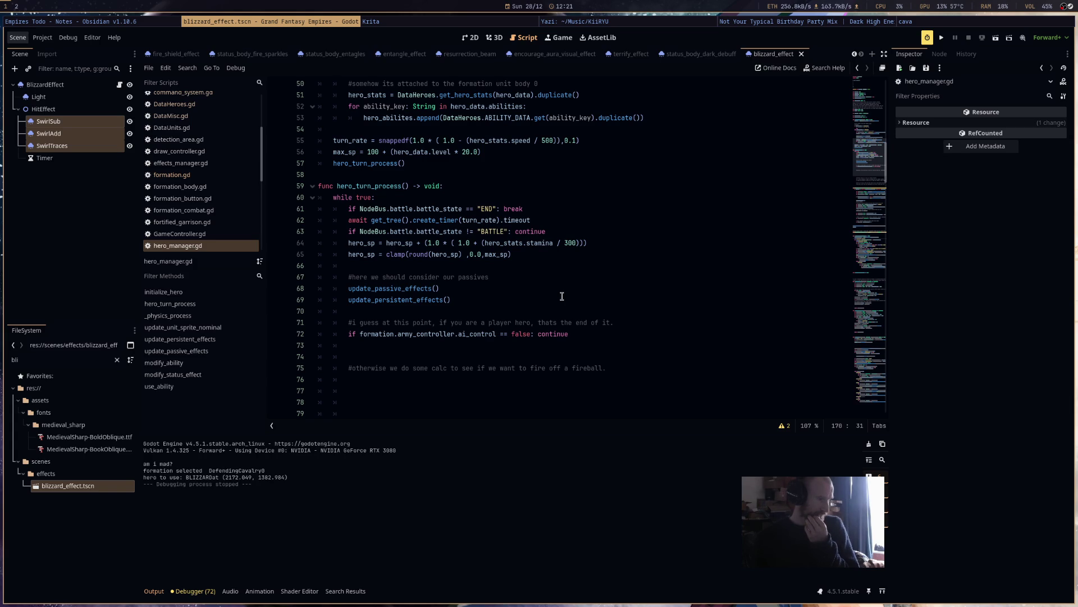
left_click_drag(562, 296, 270, 293)
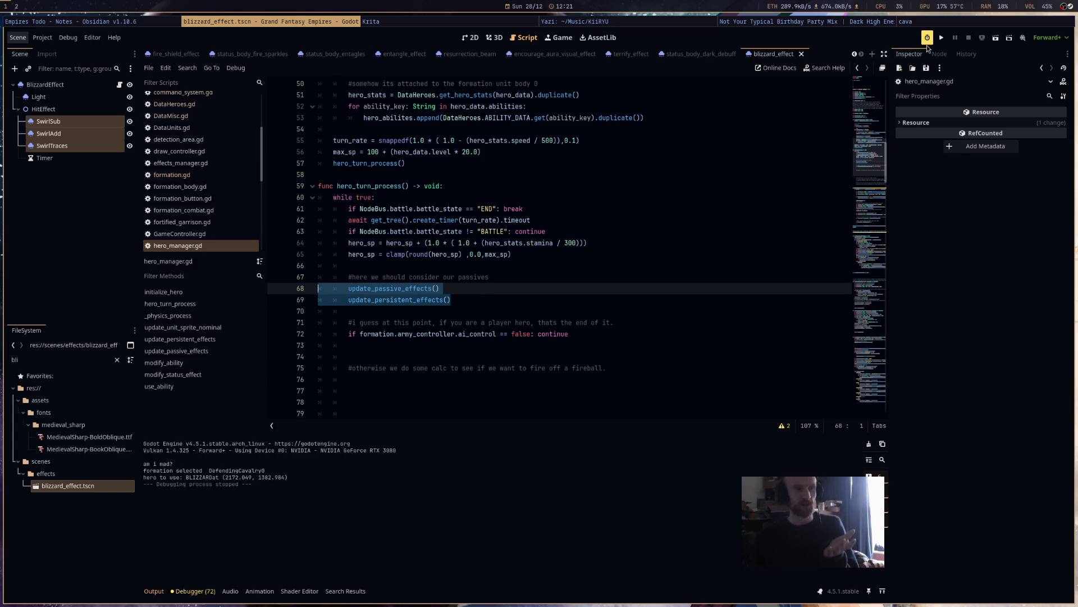
left_click(942, 37)
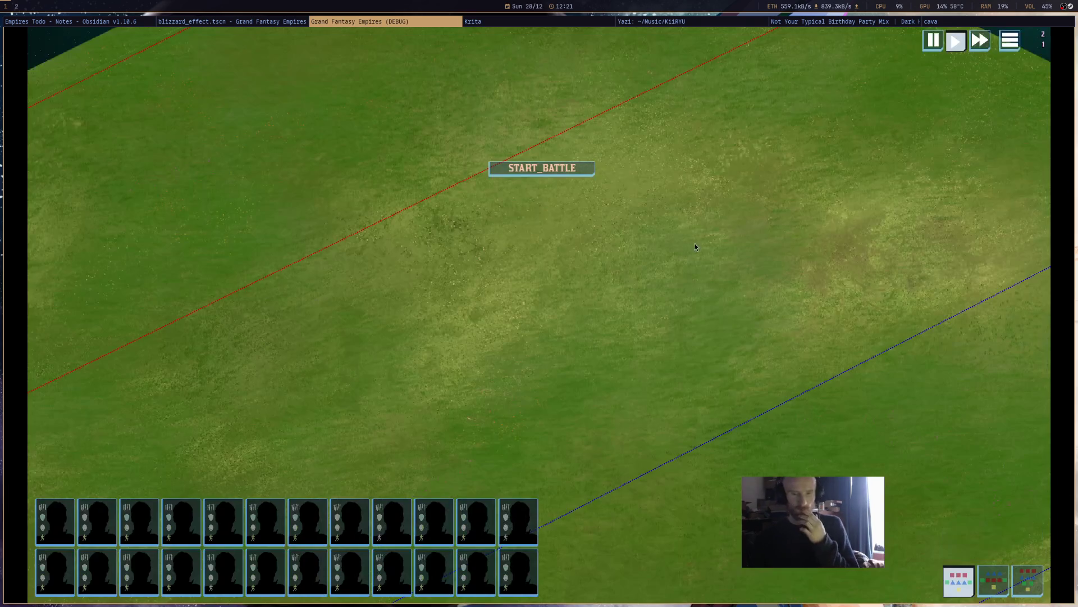
Start the battle and cast Blizzard on the enemy formations, hitting the hero_manager.gd line 171 error
left_click(541, 171)
left_click(992, 540)
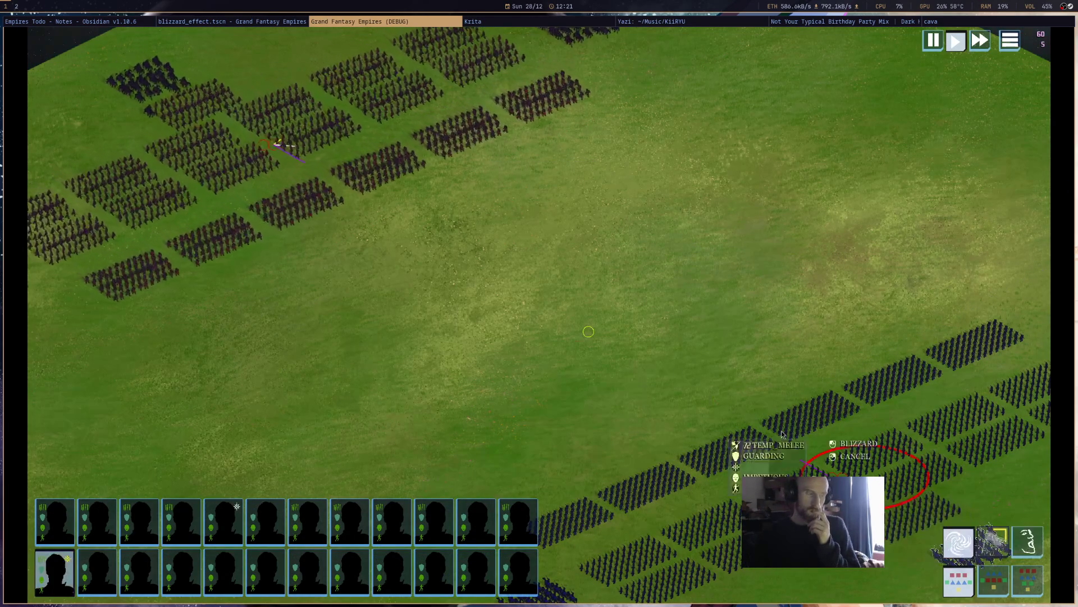
left_click(421, 180)
left_click_drag(513, 256, 676, 264)
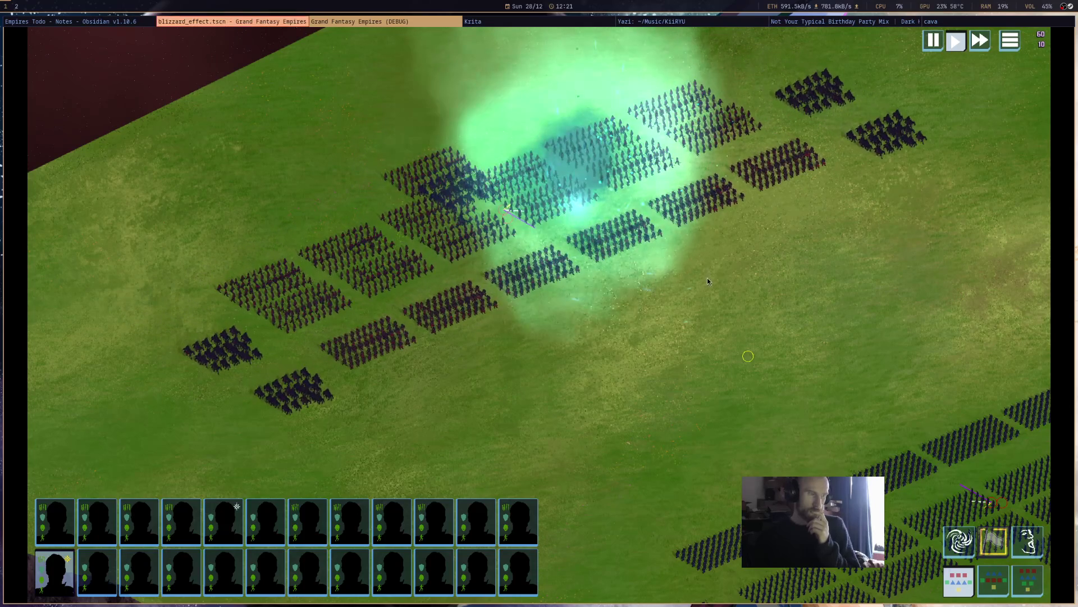
left_click(262, 25)
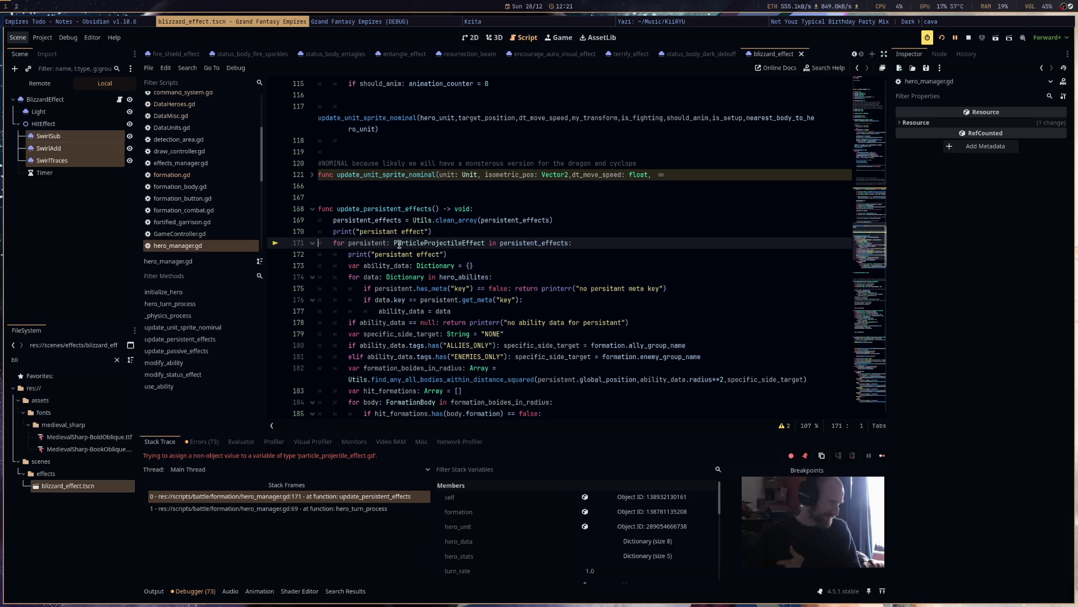
Remove the array brackets around new_effect_scene in persistent_effects.append on line 299 and relaunch the game
mouse_move(537, 245)
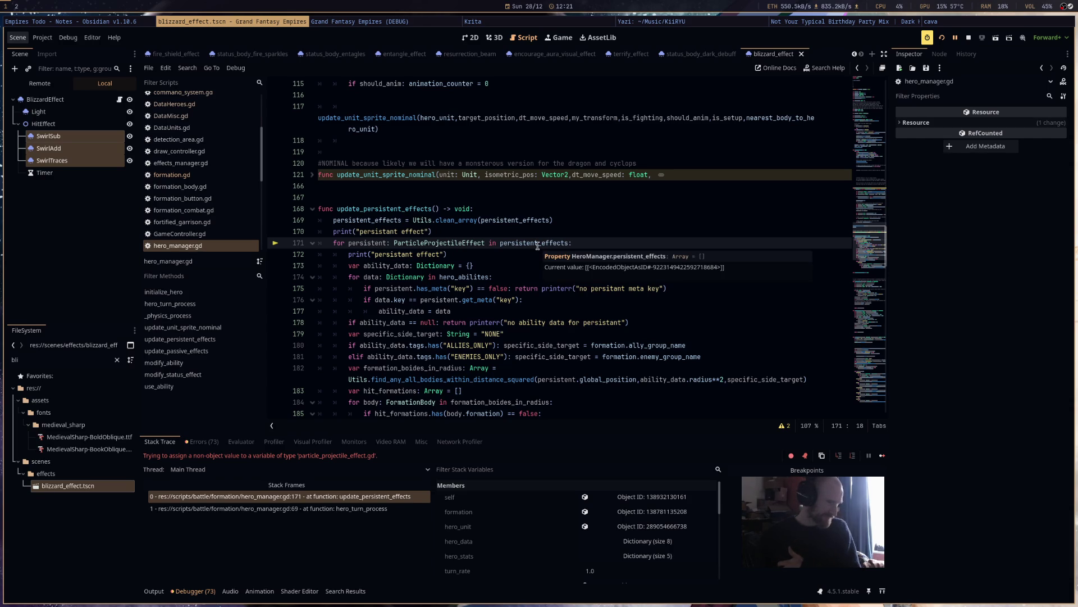
scroll(474, 305, "down", 20)
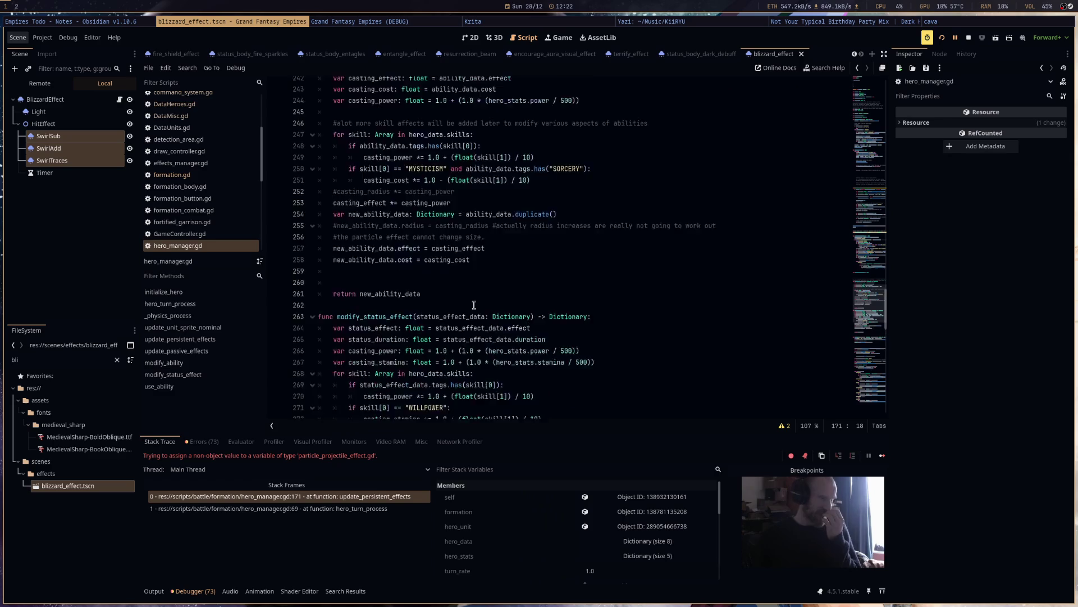
scroll(633, 324, "down", 5)
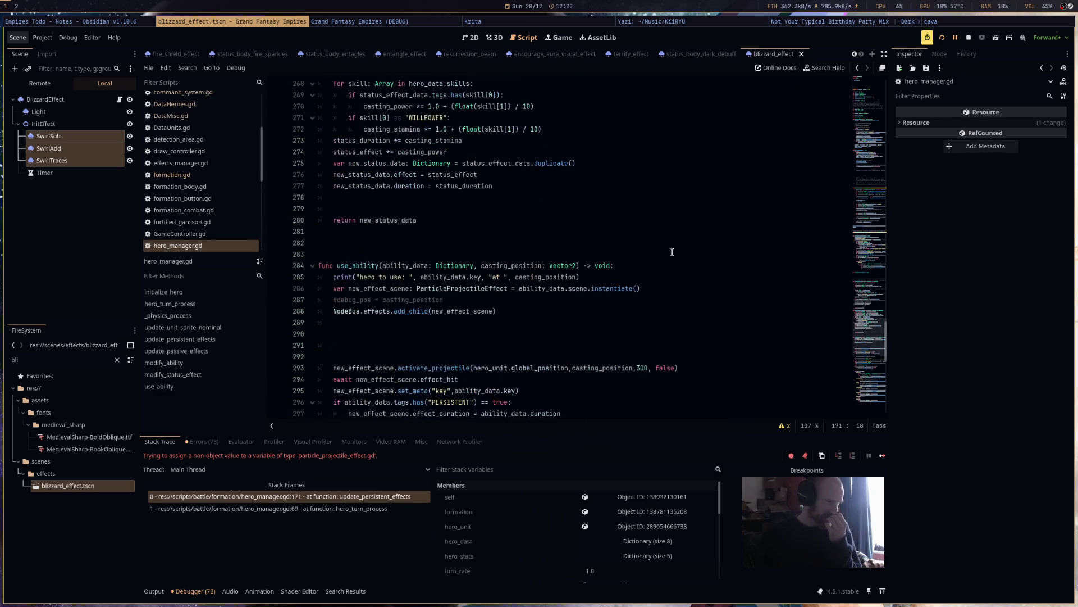
scroll(672, 253, "down", 9)
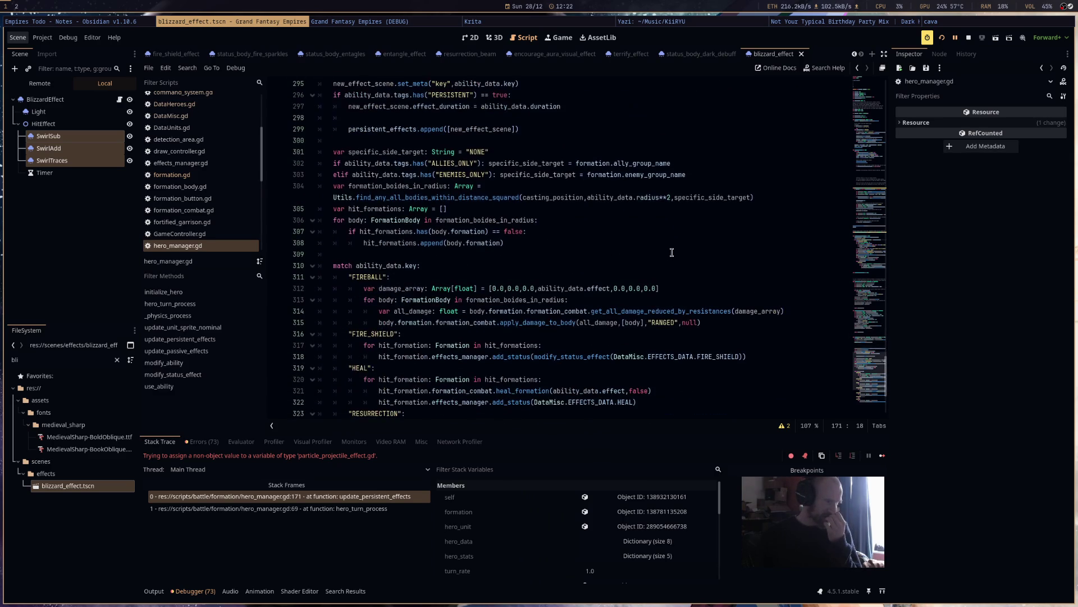
scroll(672, 252, "down", 4)
scroll(671, 253, "up", 5)
scroll(671, 252, "up", 2)
left_click(516, 197)
key("BackSpace")
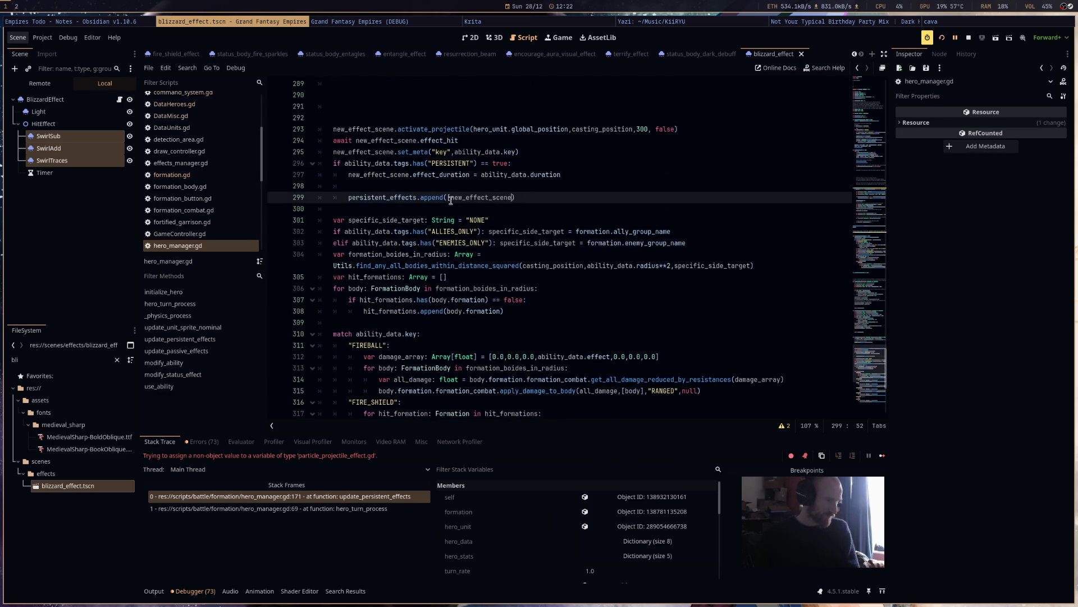
left_click(936, 39)
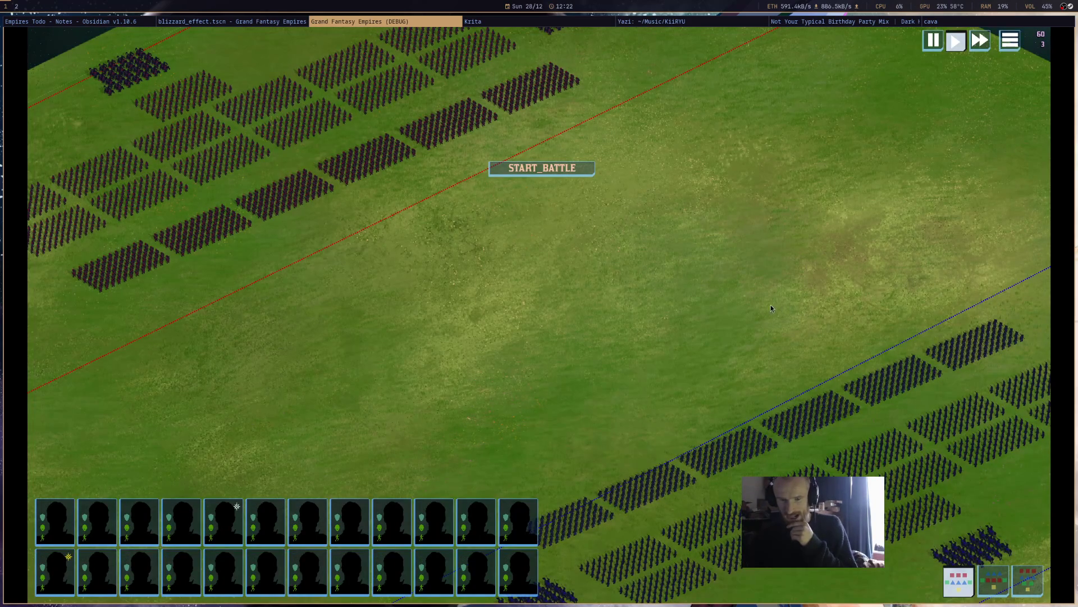
Select the hero and cast Blizzard onto the red army formations
left_click_drag(756, 305, 685, 191)
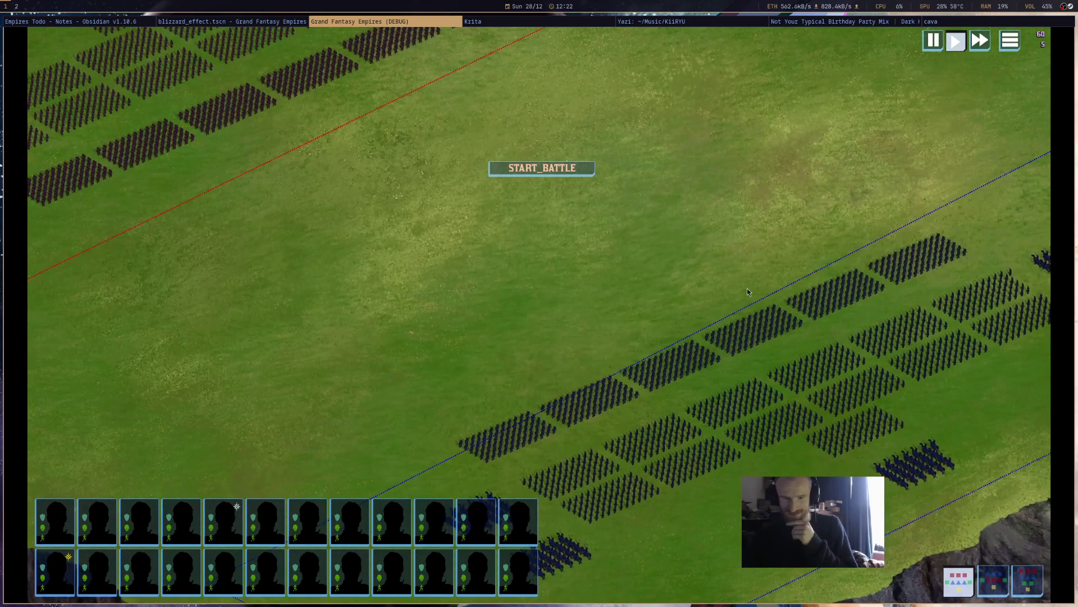
mouse_move(747, 285)
left_mouse_down()
mouse_move(692, 212)
mouse_move(645, 277)
mouse_move(651, 308)
mouse_move(776, 232)
left_mouse_up()
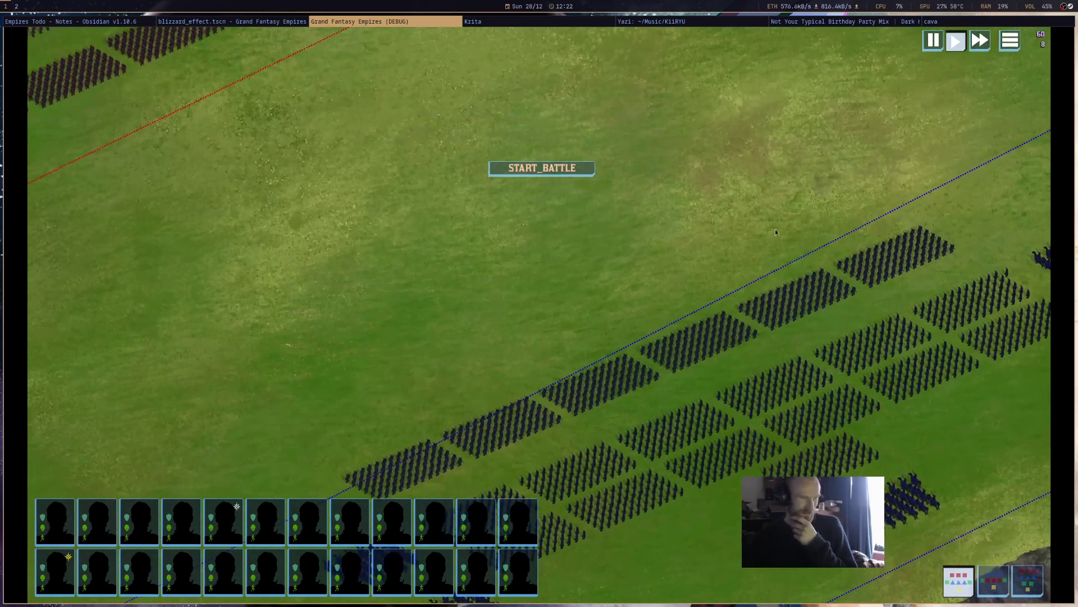
left_click(913, 494)
left_click(958, 541)
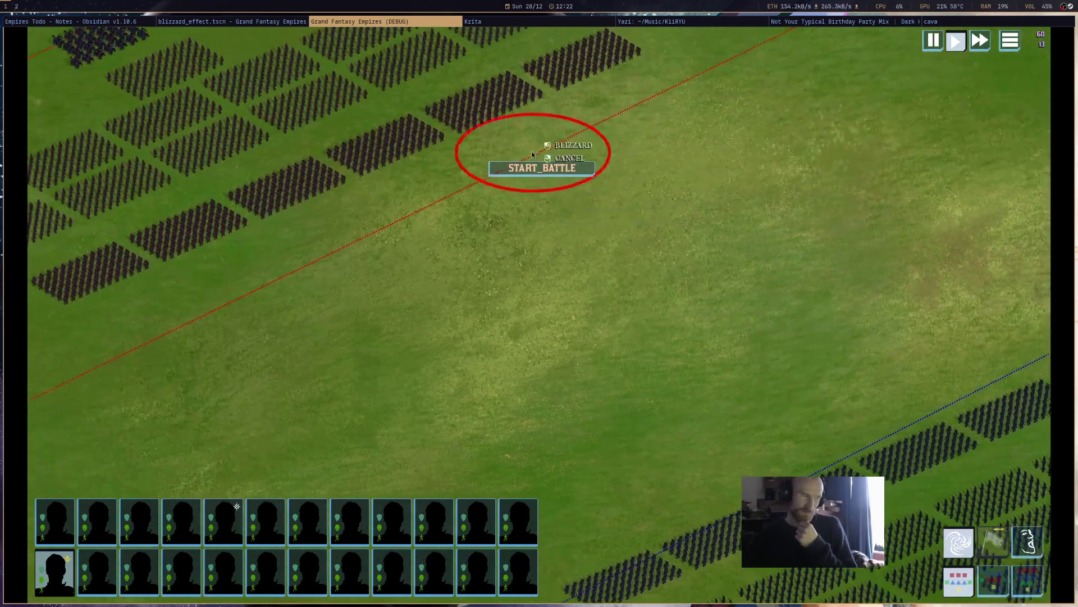
left_click(544, 169)
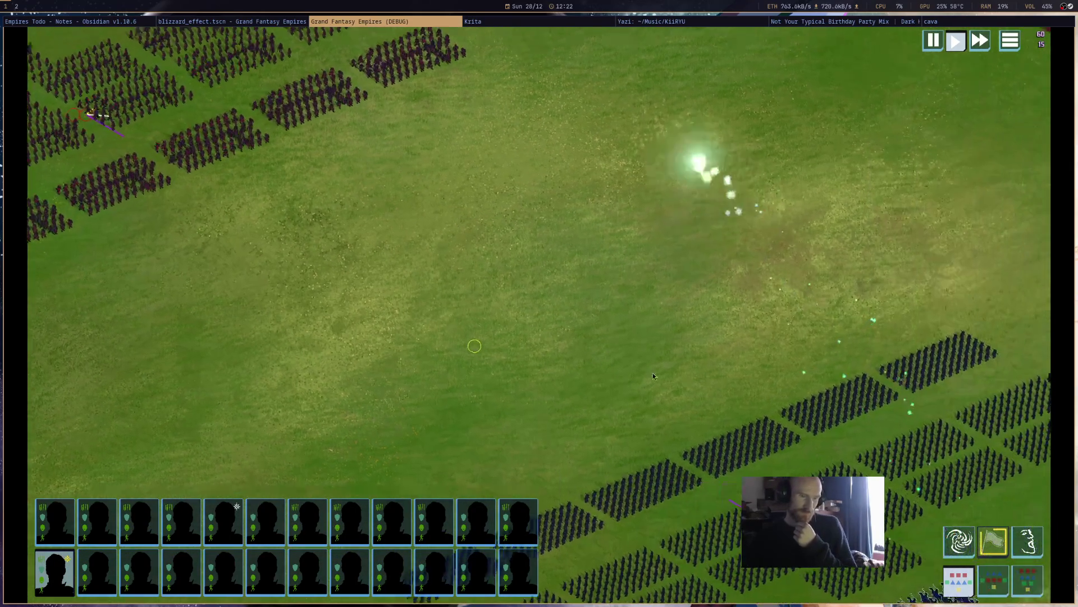
Cast a second Blizzard on the red formations, follow the cloud, then close the game
scroll(776, 413, "up", 3)
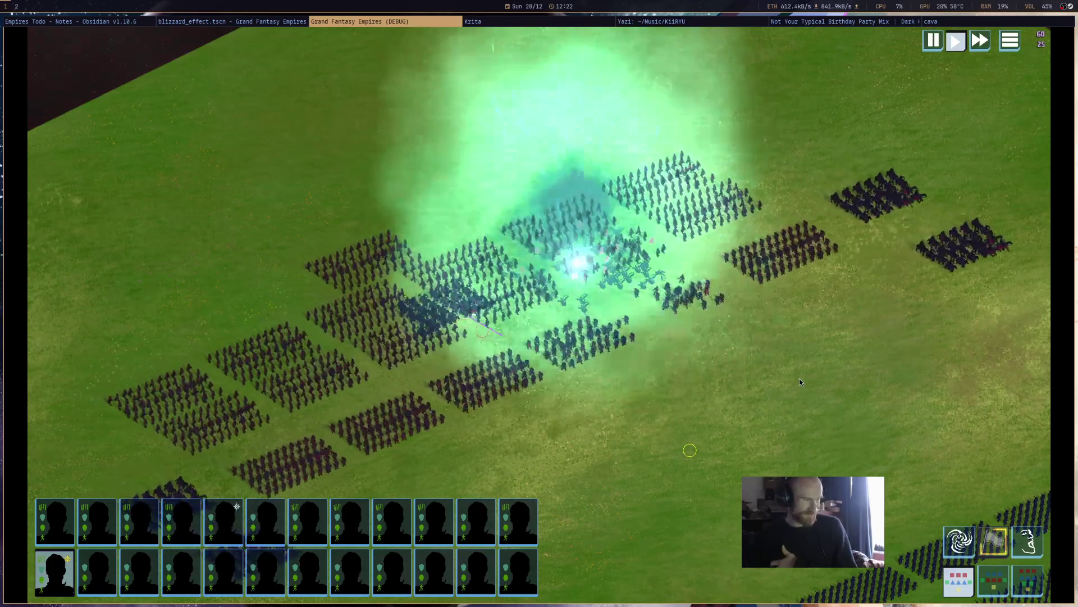
scroll(774, 335, "down", 2)
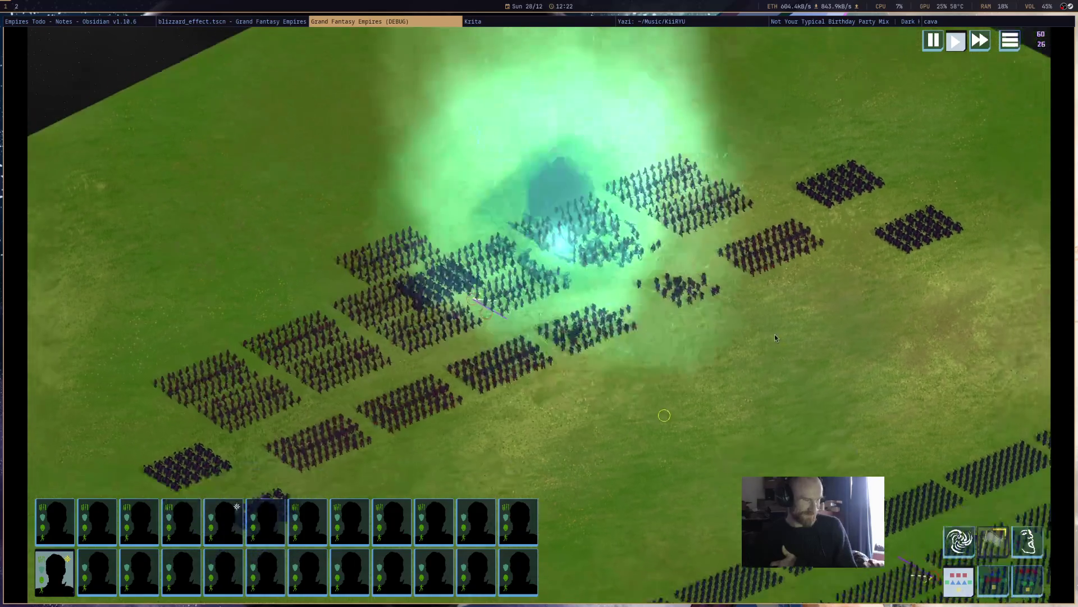
scroll(774, 334, "down", 2)
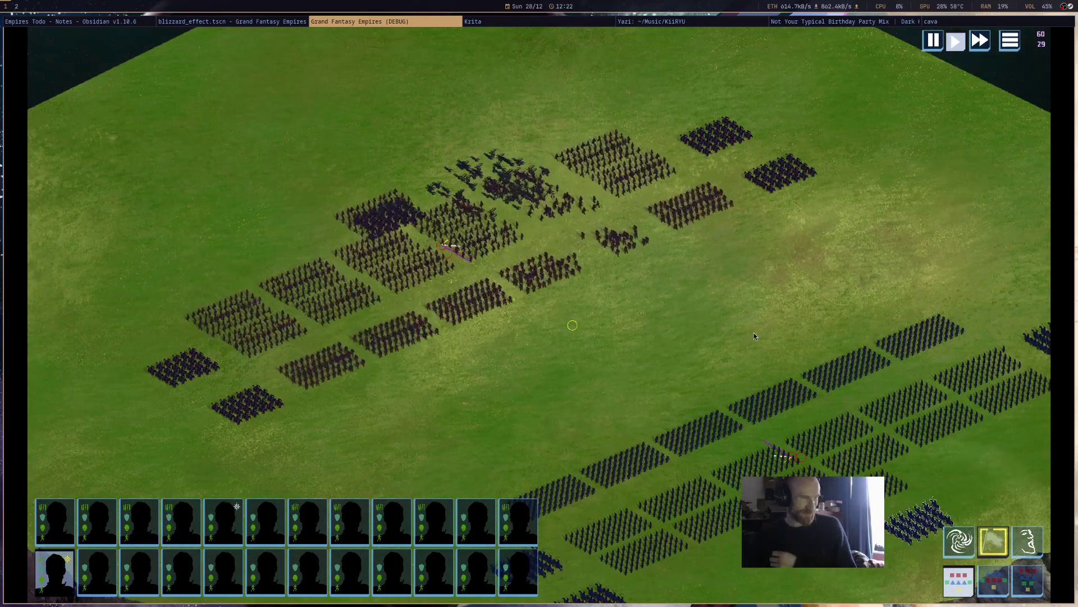
left_click_drag(742, 328, 586, 264)
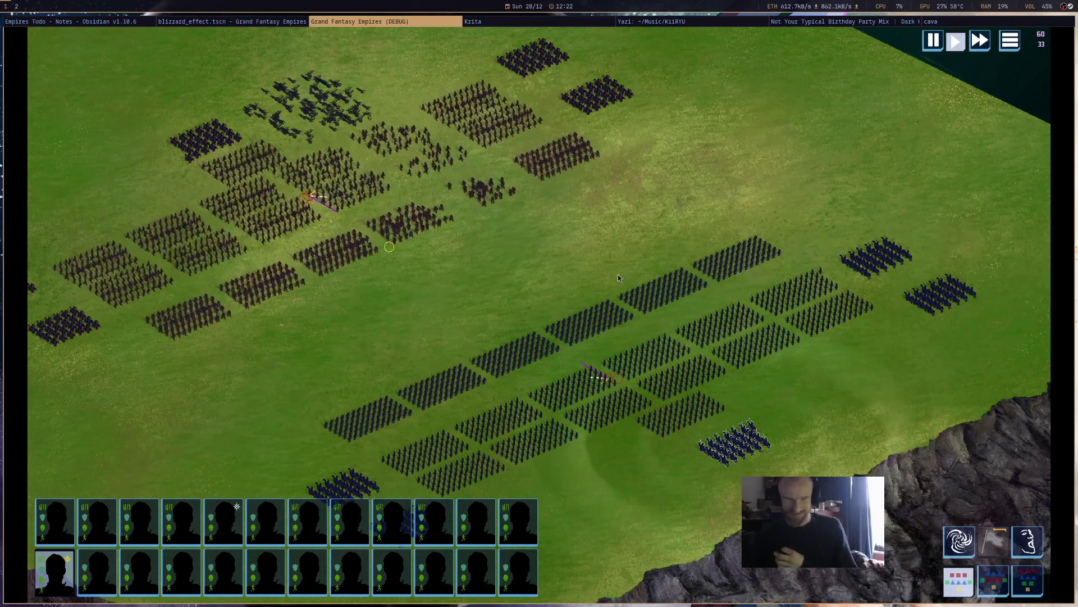
left_click(959, 542)
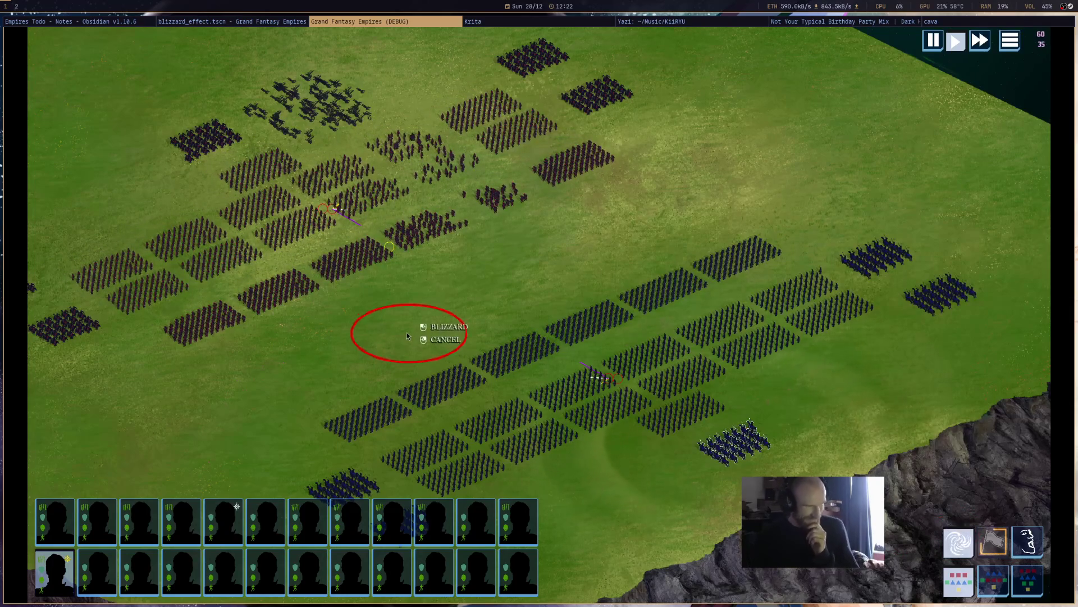
left_click(294, 256)
mouse_move(408, 328)
left_mouse_down()
mouse_move(613, 333)
mouse_move(678, 359)
mouse_move(810, 380)
left_mouse_up()
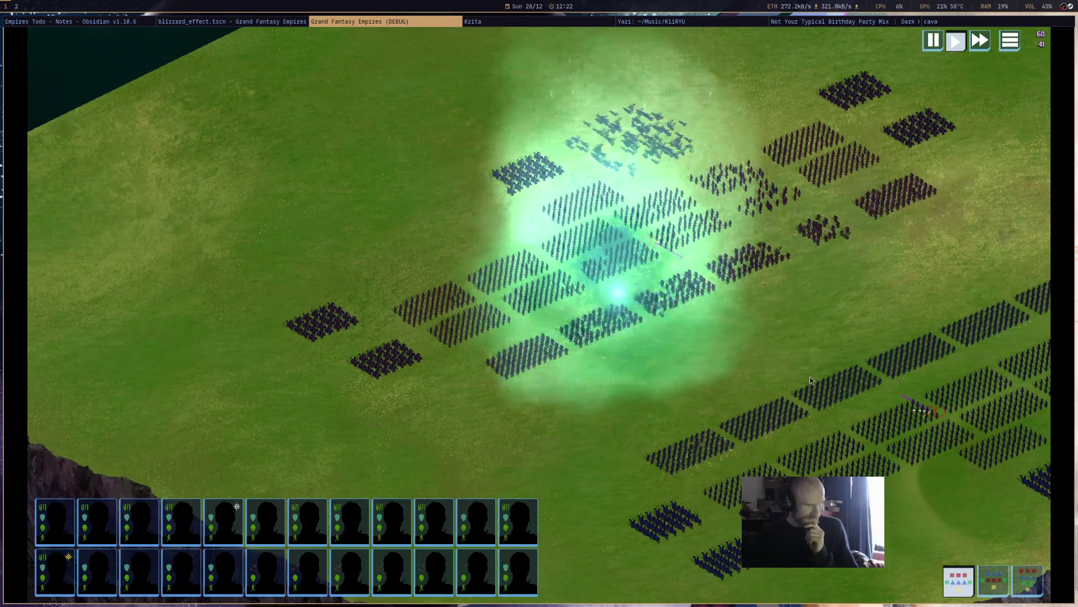
left_click_drag(811, 378, 639, 351)
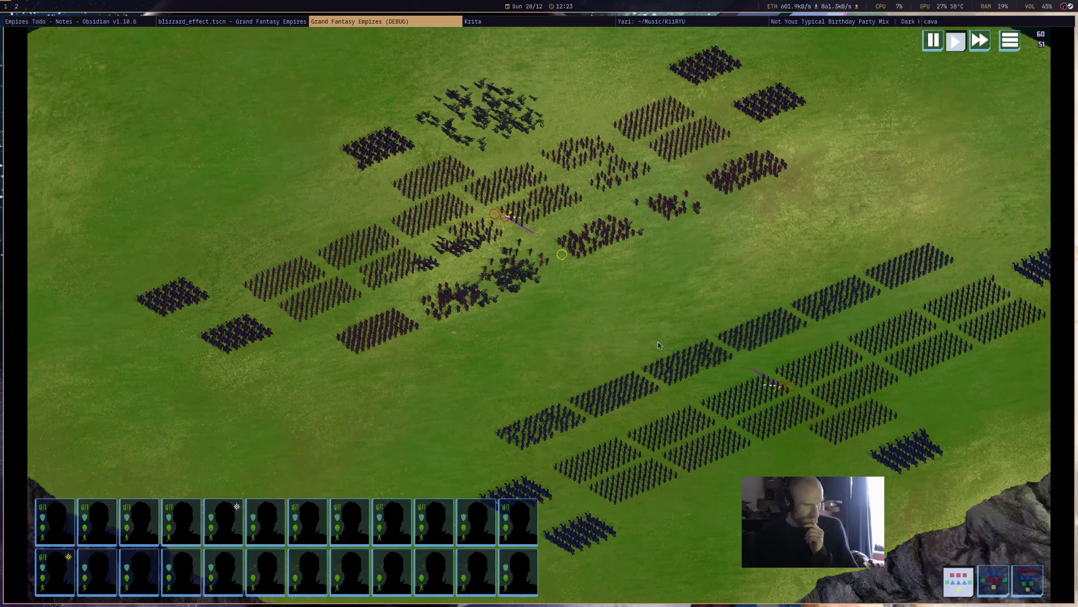
middle_click(434, 22)
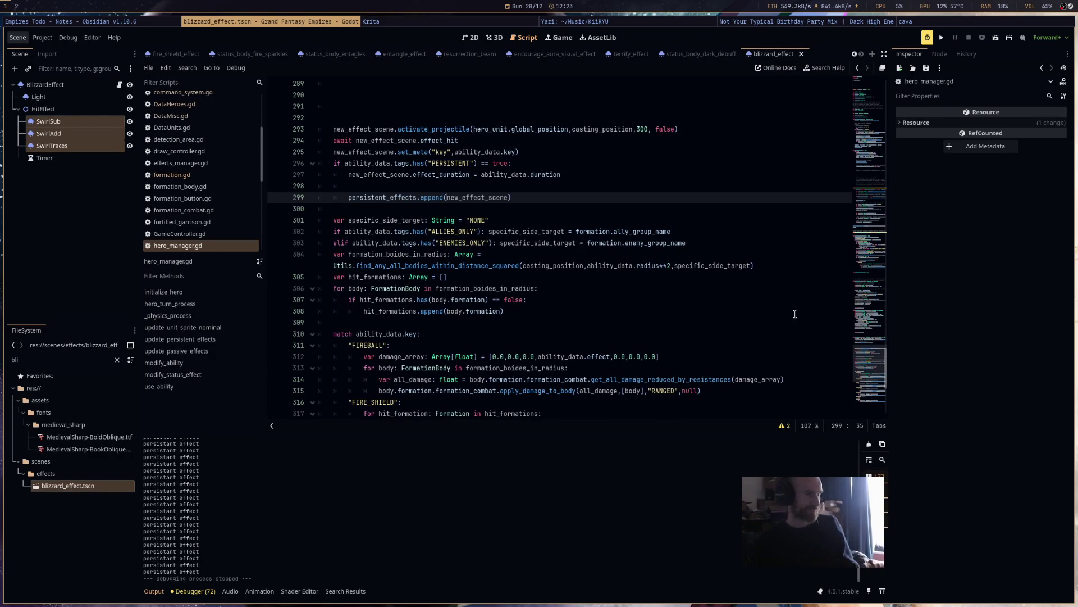
scroll(795, 314, "up", 6)
left_click_drag(870, 342, 876, 207)
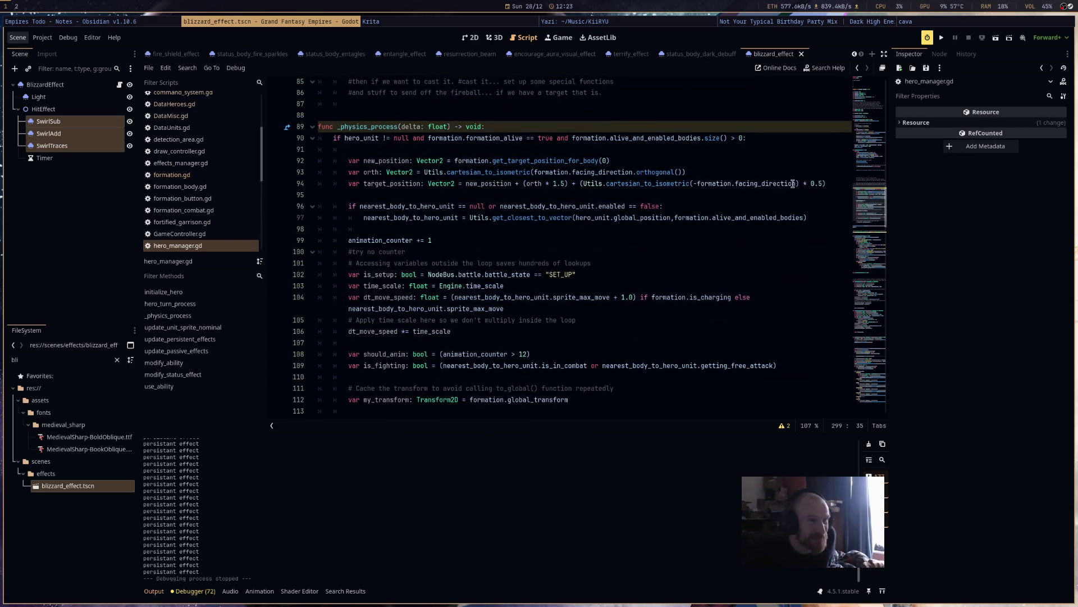
mouse_move(766, 186)
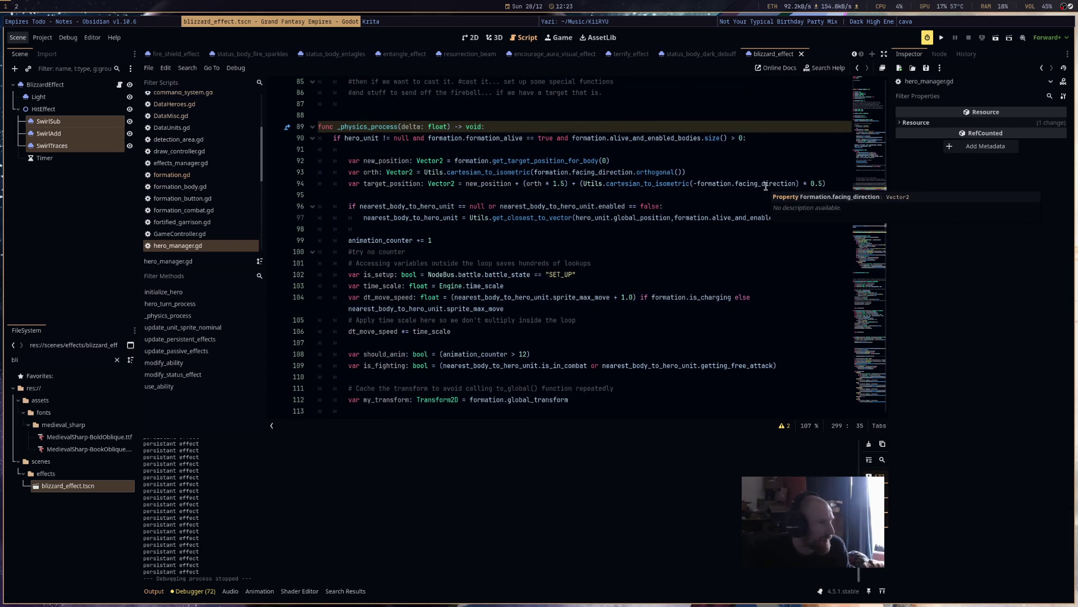
left_click(743, 177)
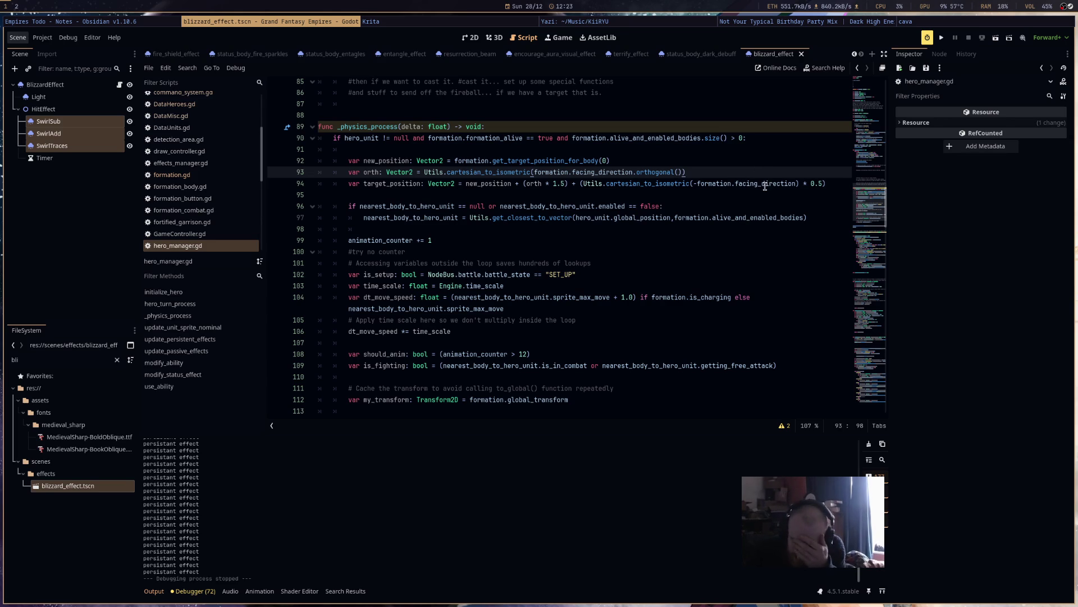
mouse_move(763, 188)
scroll(762, 188, "down", 6)
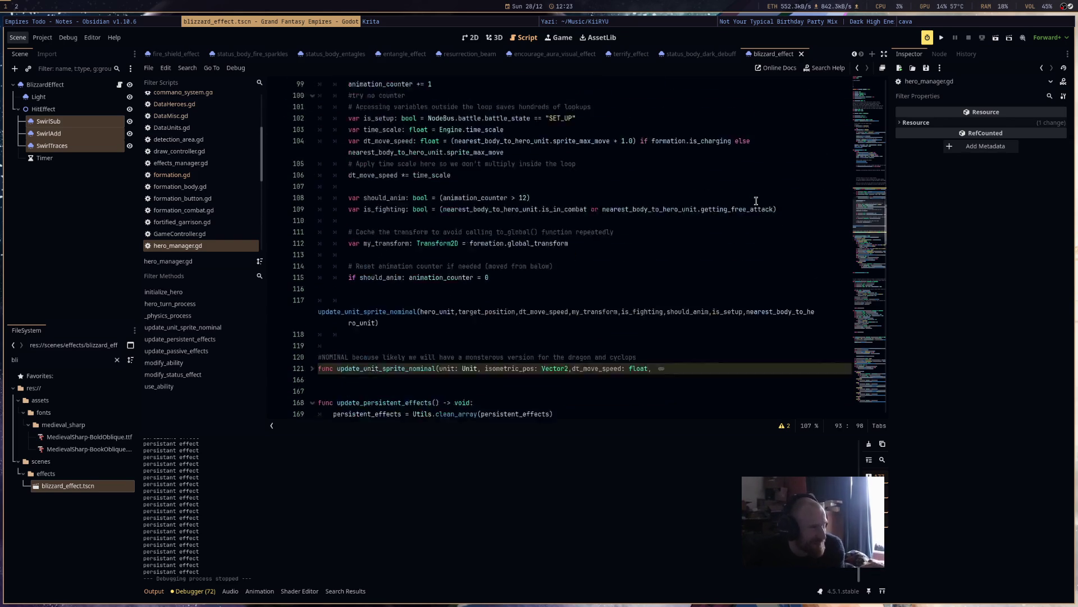
scroll(747, 274, "up", 10)
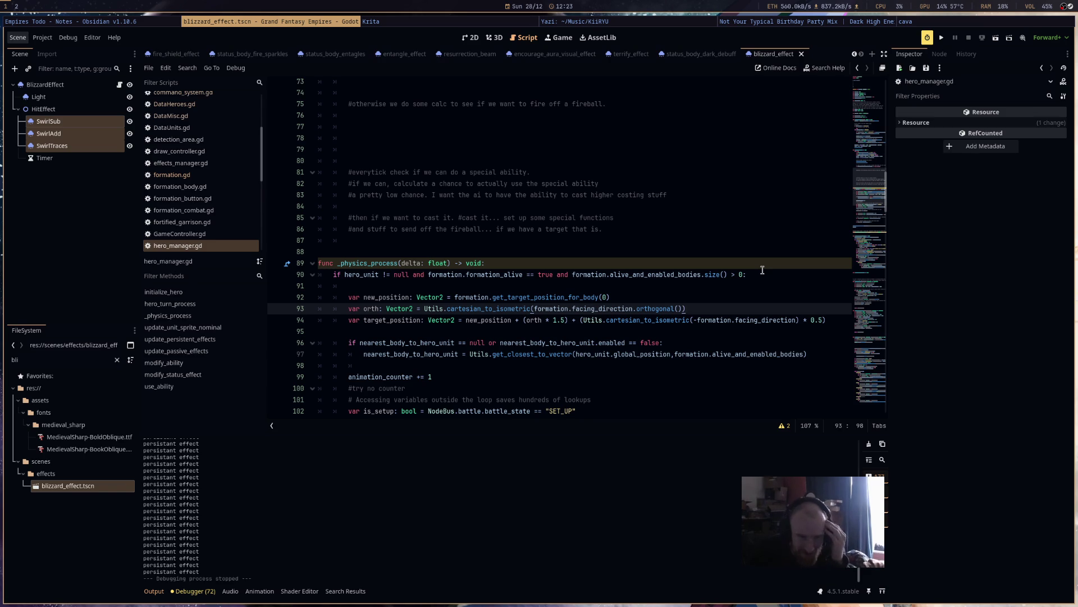
scroll(761, 281, "up", 9)
scroll(756, 305, "up", 6)
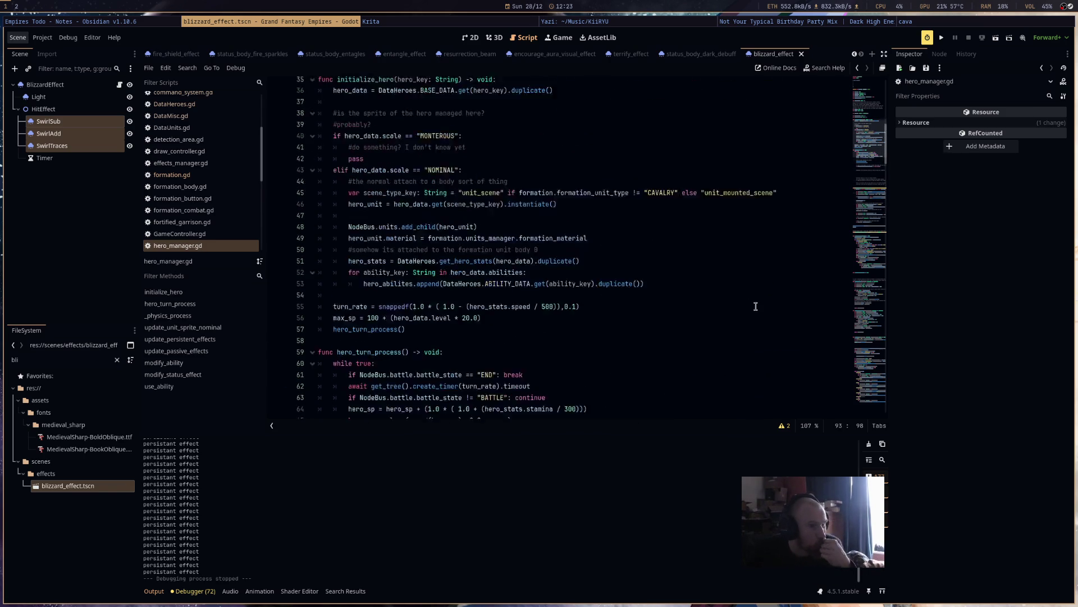
scroll(754, 310, "down", 20)
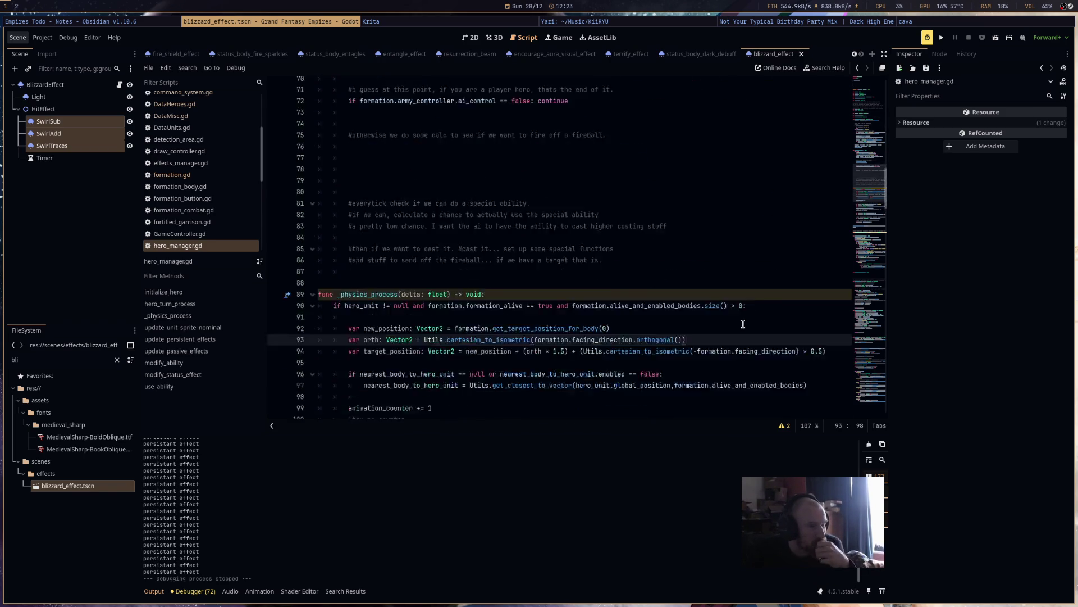
scroll(742, 326, "down", 6)
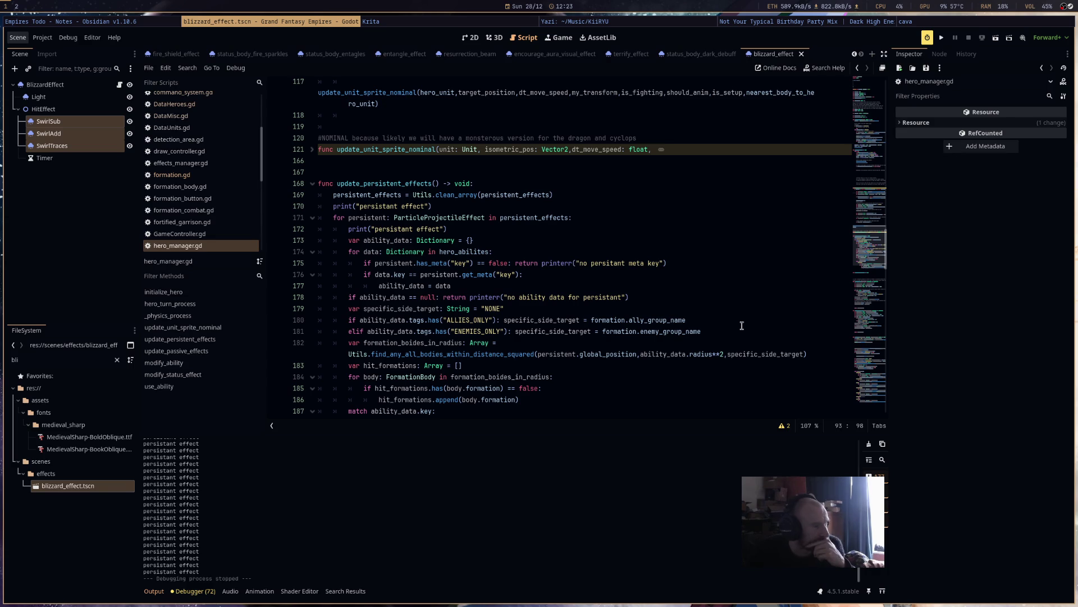
scroll(741, 325, "down", 5)
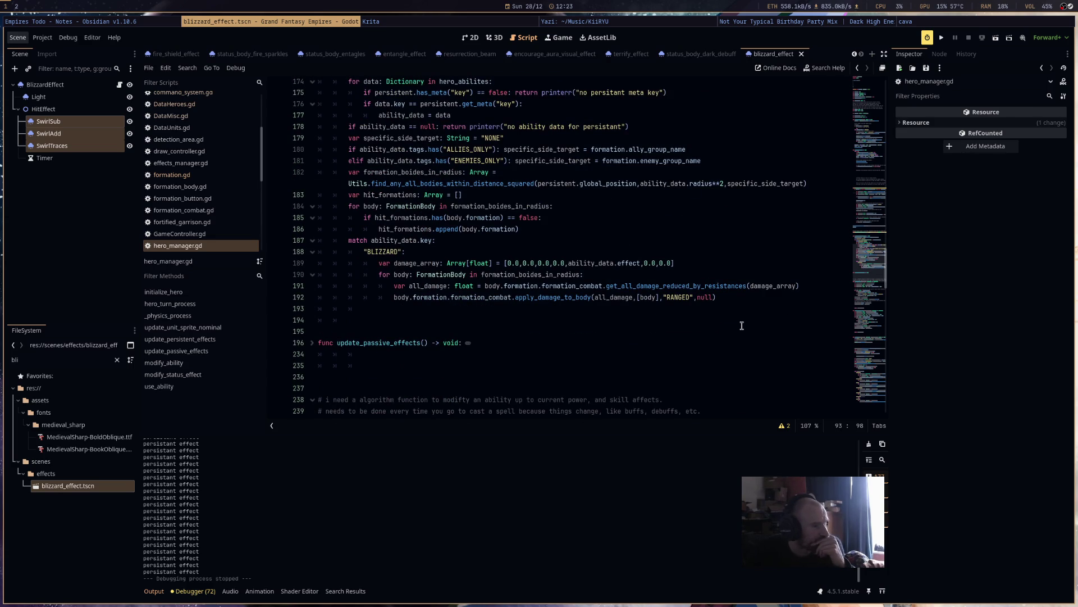
Rerun the game with F5, cast Blizzard on the red formations, close it and reopen hero_manager.gd
key("F5")
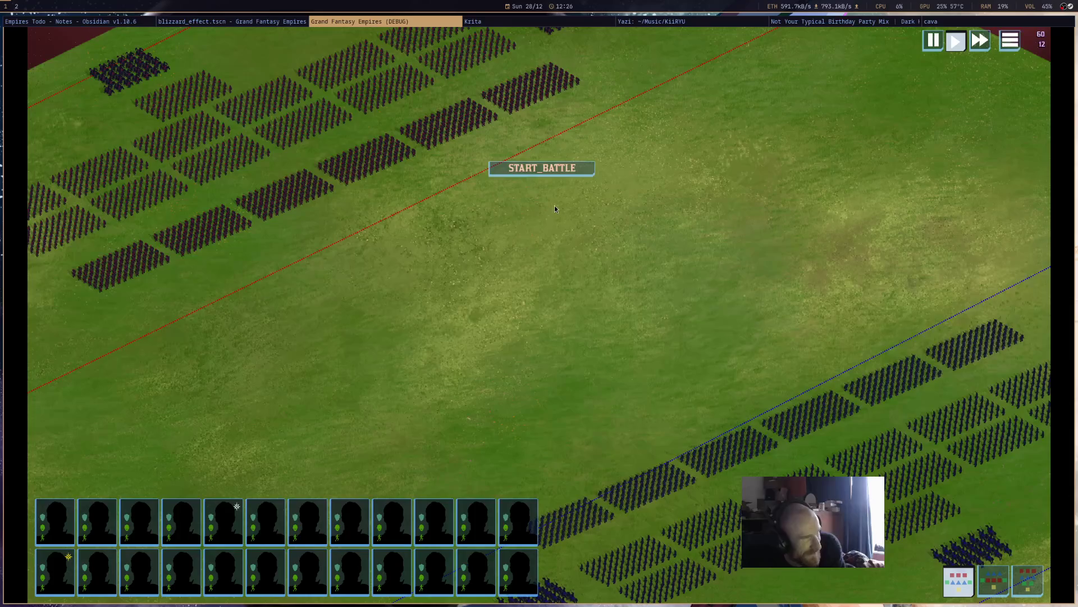
left_click(525, 169)
left_click(862, 475)
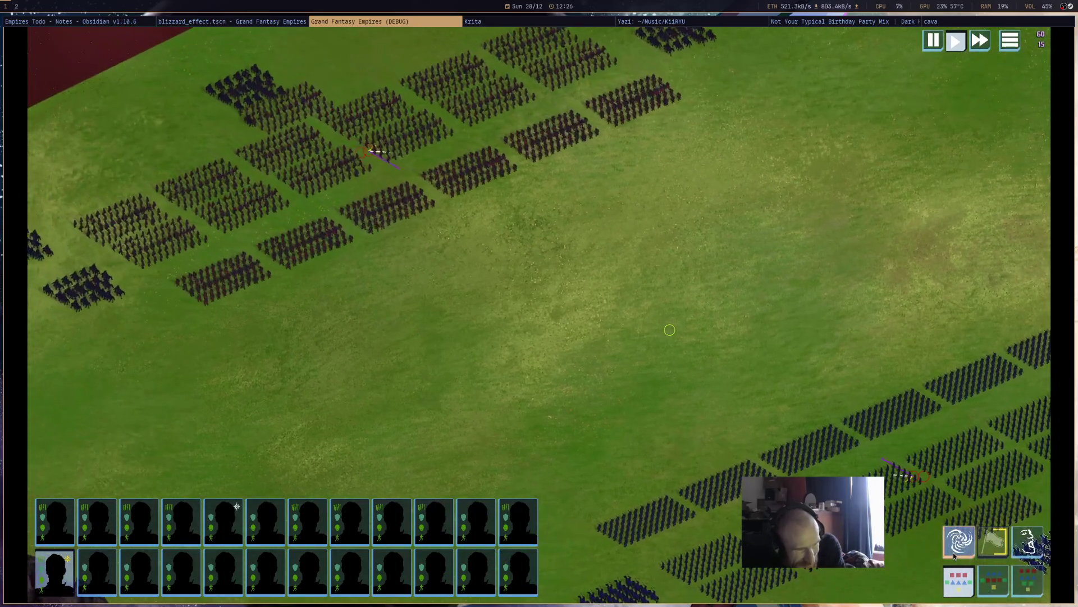
left_click(953, 552)
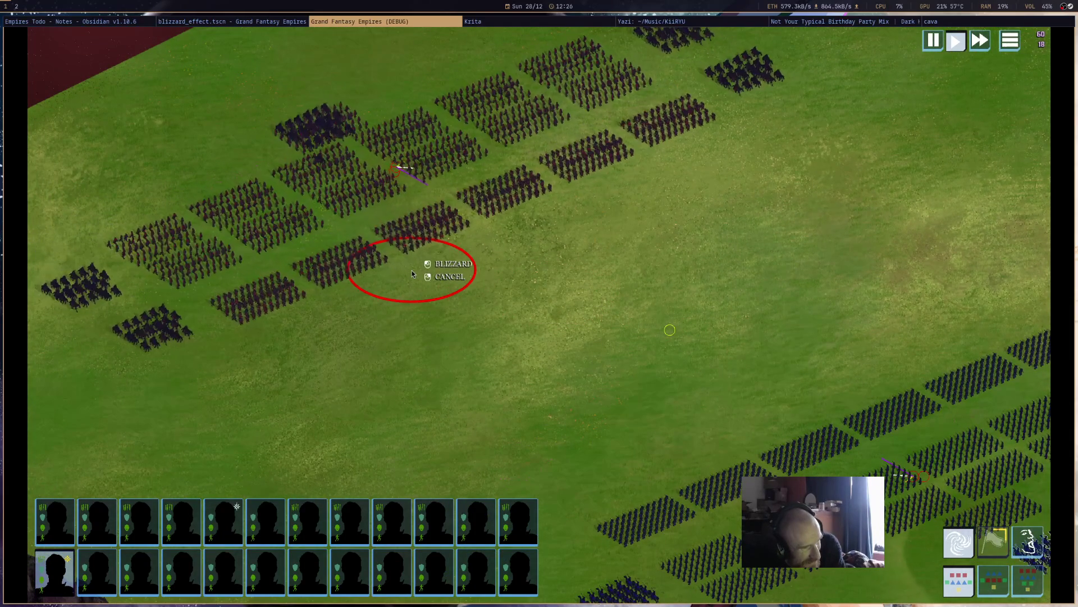
left_click(412, 271)
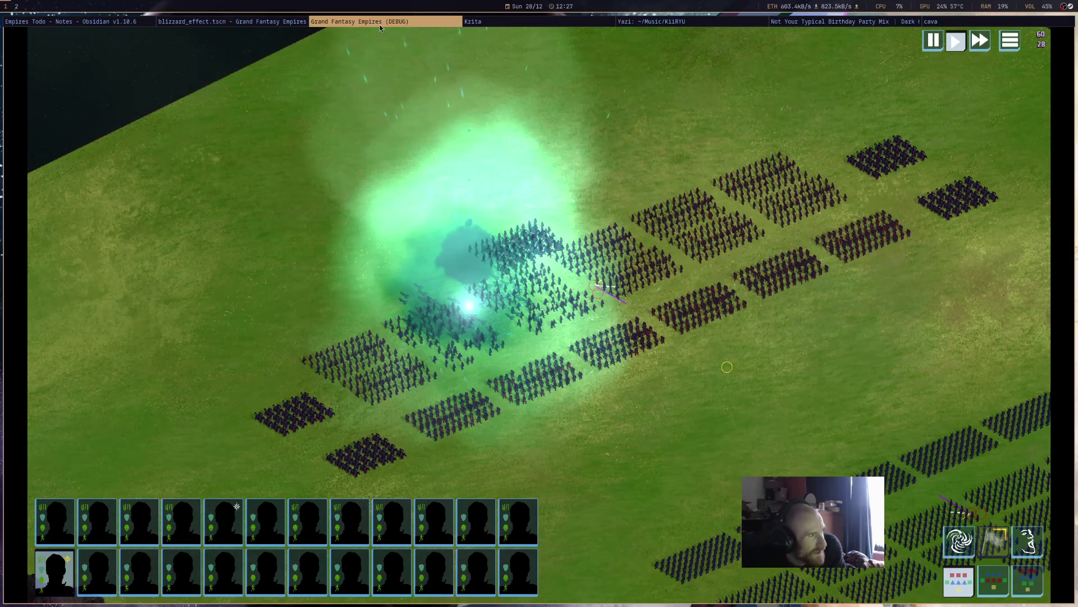
middle_click(379, 25)
left_click(210, 201)
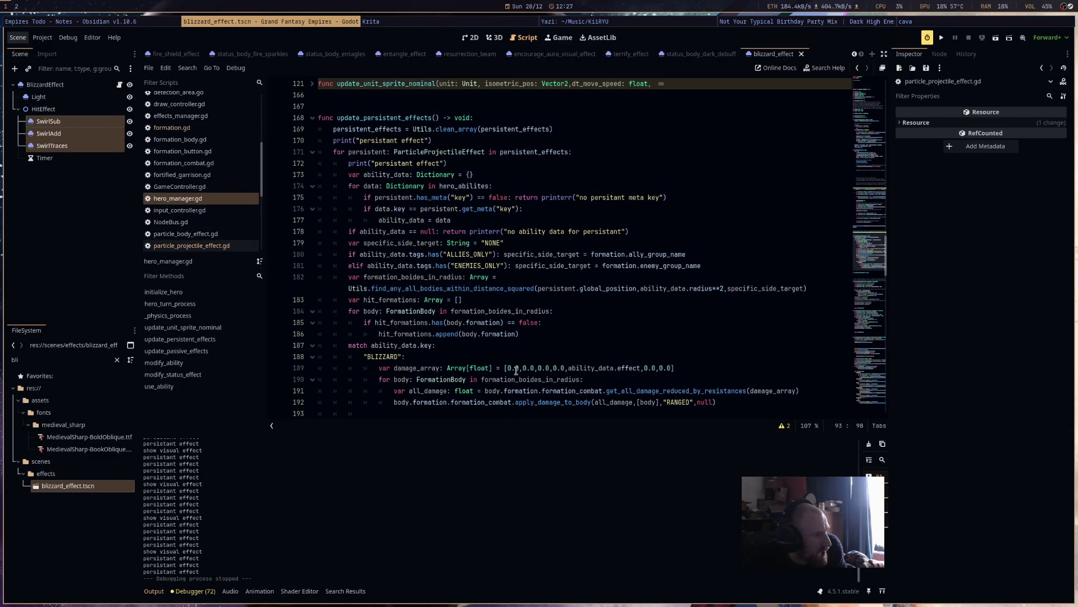
Add a "BLIZARD": case after the TERRIFY case in the ability match
scroll(516, 371, "down", 20)
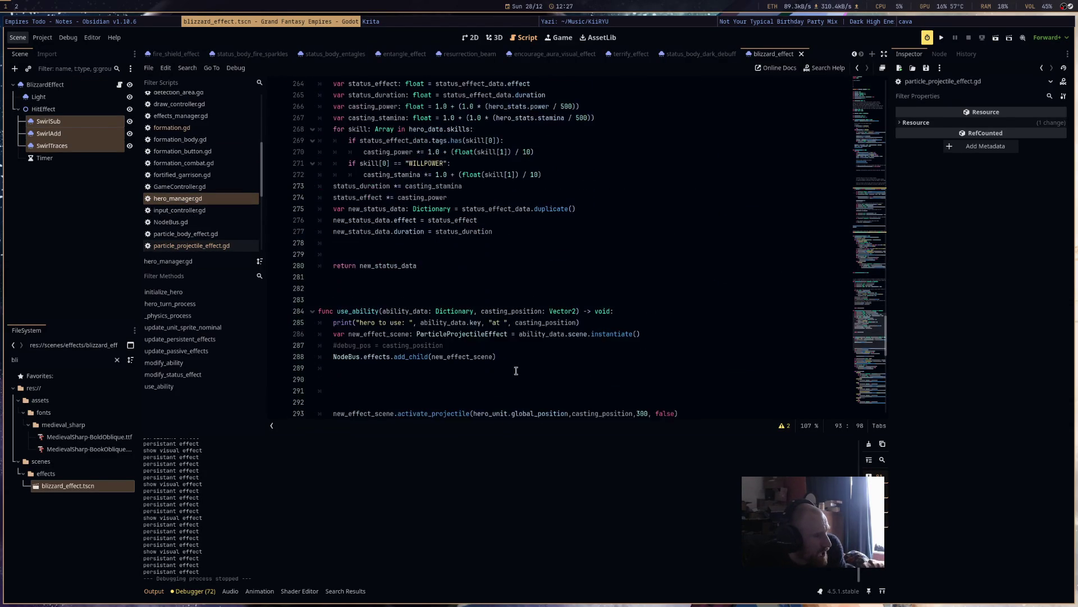
scroll(516, 370, "down", 8)
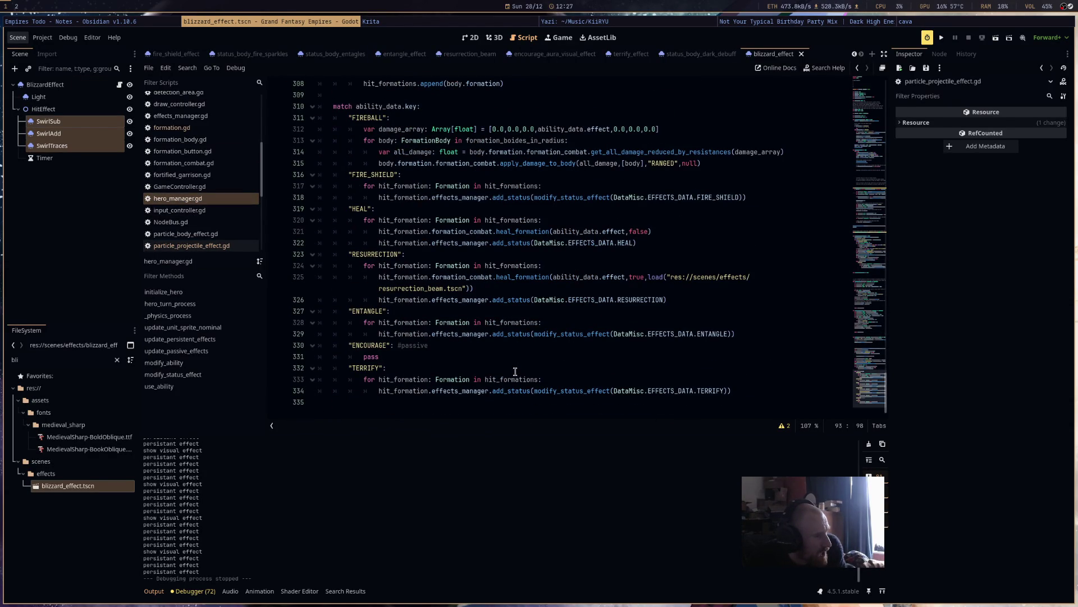
left_click(748, 392)
key("Return")
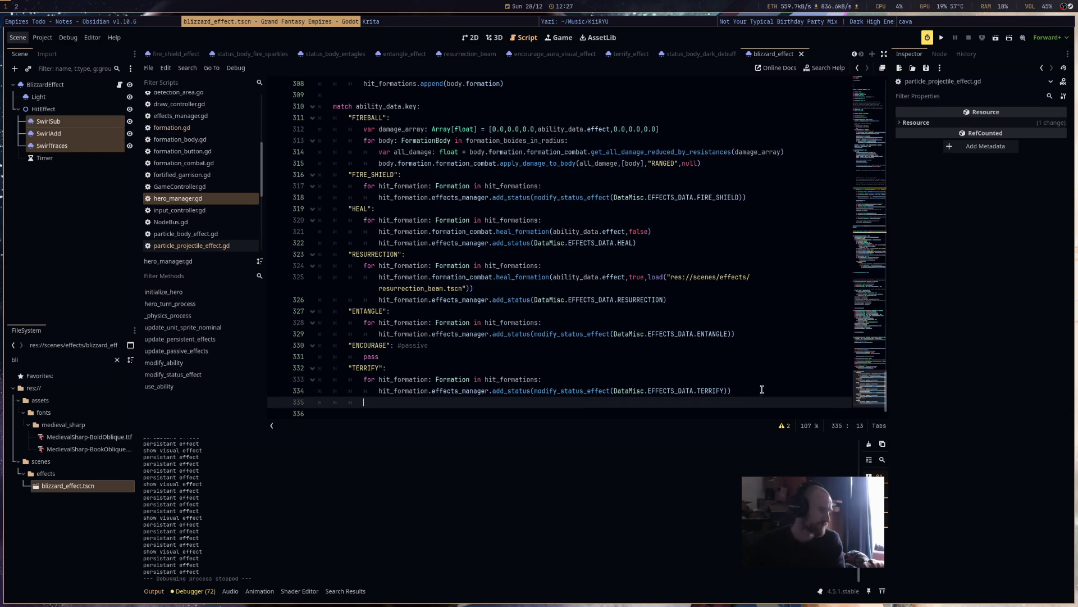
key("BackSpace")
type("\"")
type("BLIZSZ")
key("BackSpace")
key("BackSpace")
type("RD\":")
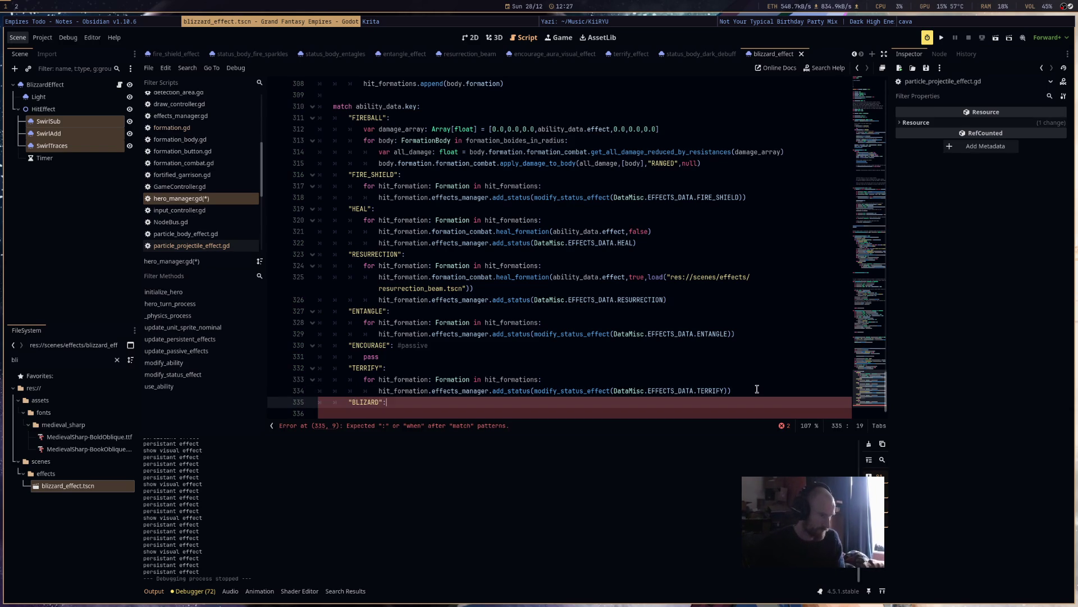
key("Return")
Copy the new_effect_scene variable name from use_ability for the BLIZARD case body
type("e")
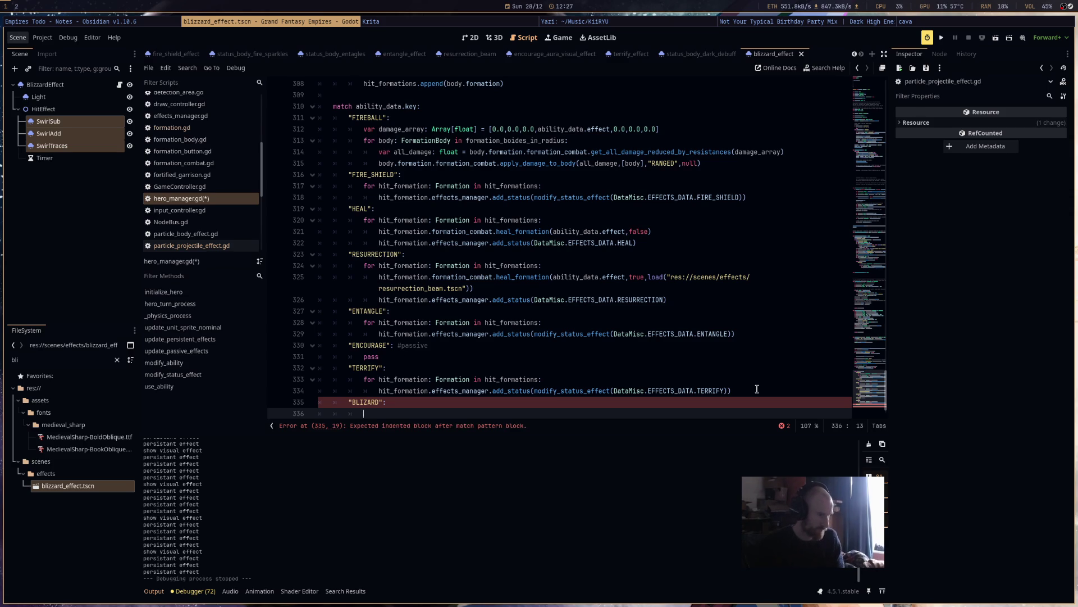
key("BackSpace")
type("p")
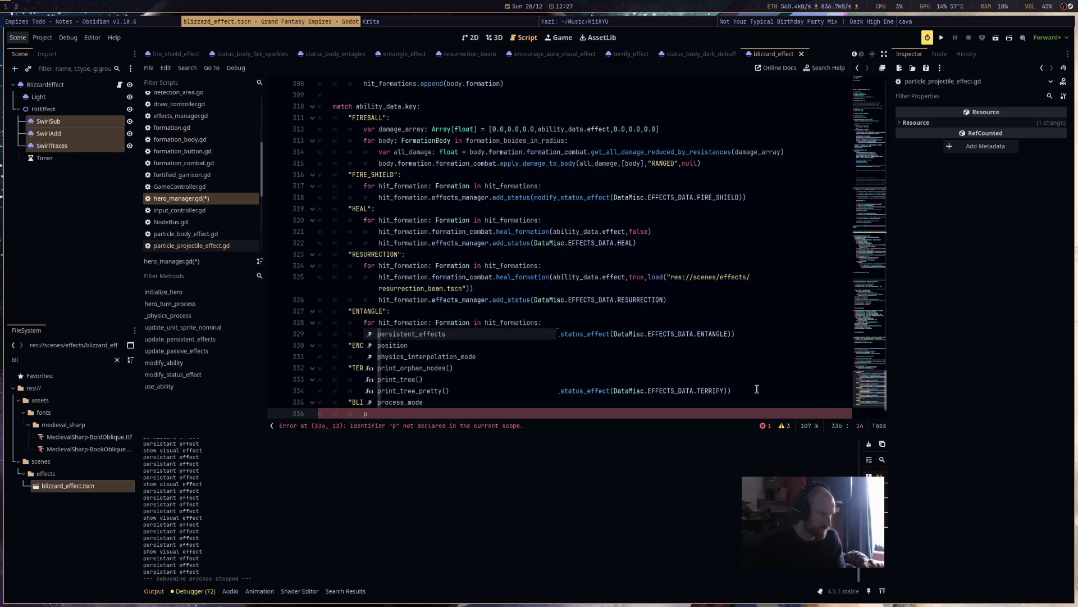
scroll(748, 223, "up", 1)
scroll(748, 224, "up", 5)
left_click(372, 152)
left_click(387, 142)
double_click(387, 141)
key("ctrl+c")
Write new_effect_scene.moving_effect = true in the BLIZARD case and launch the game
scroll(390, 253, "down", 7)
left_click(395, 394)
key("BackSpace")
key("ctrl+v")
type(".mo")
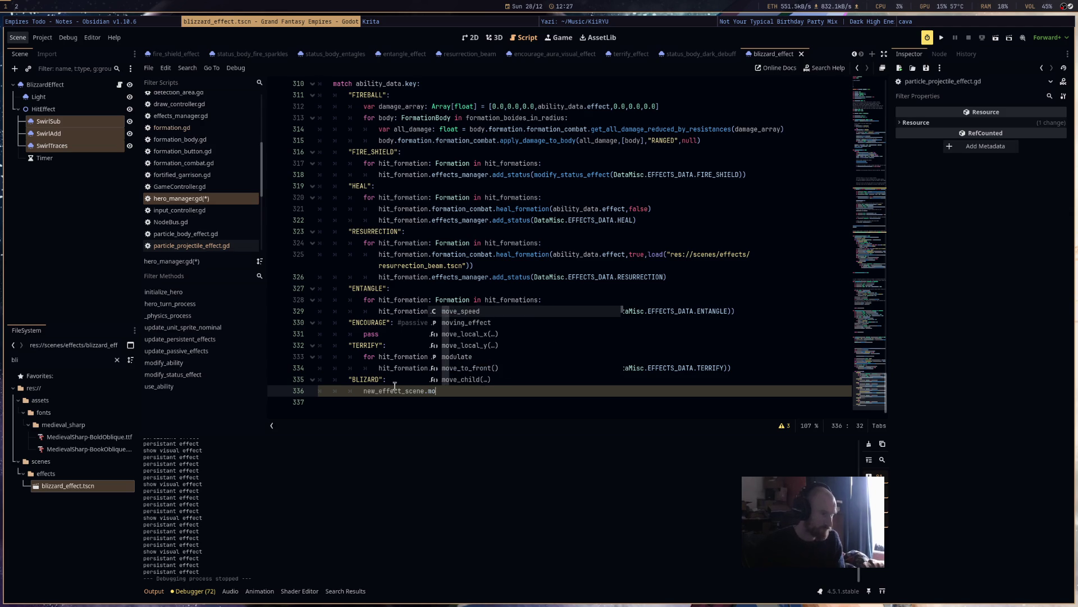
key("Return")
type("= true")
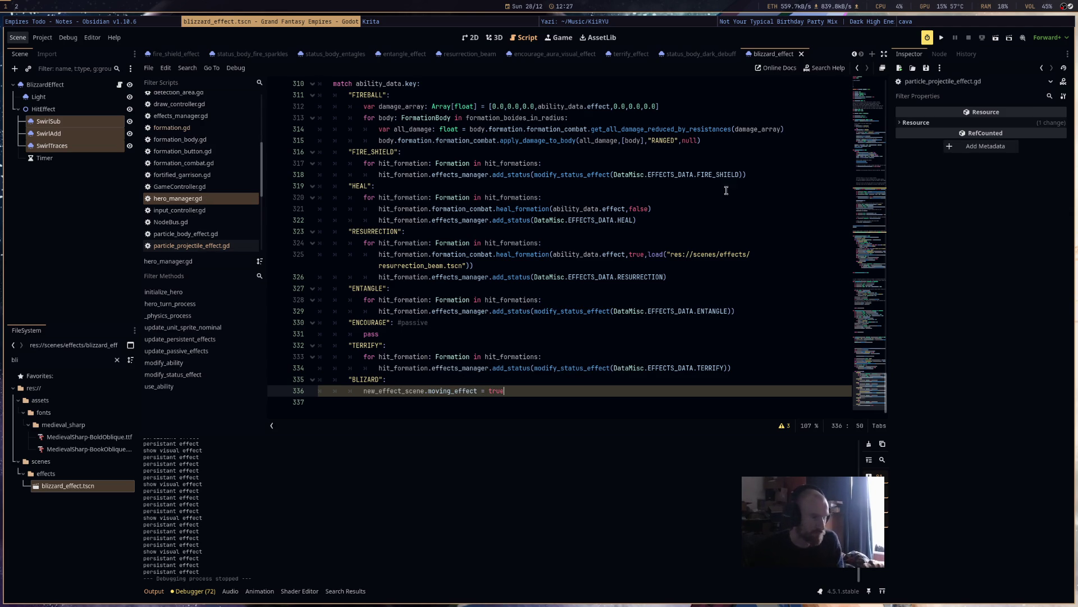
left_click(945, 37)
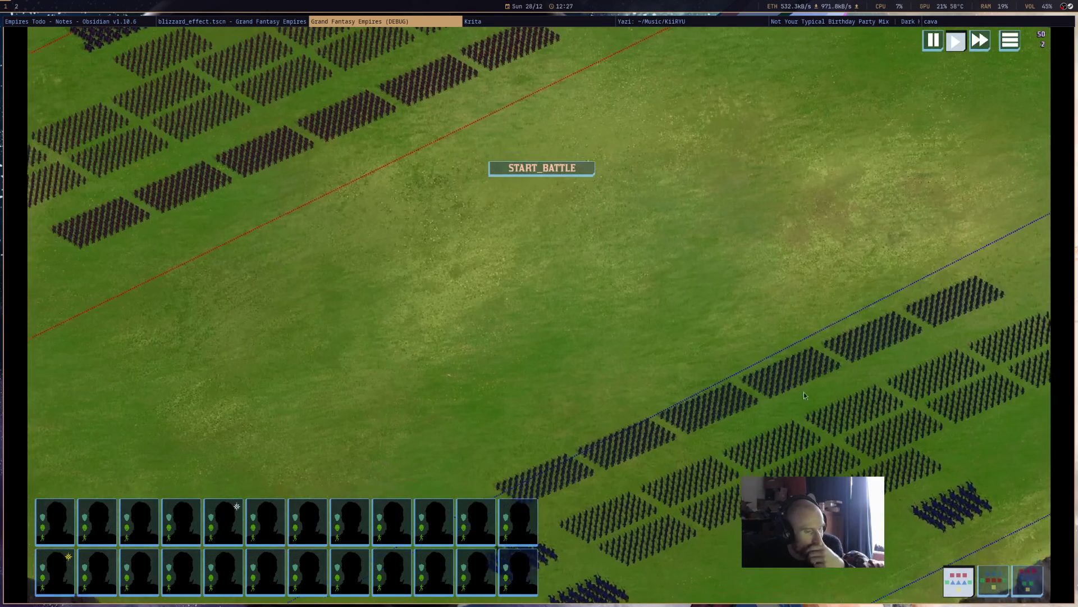
Cast a fresh Blizzard onto the battlefield, follow the cloud, then close the game
left_click(959, 541)
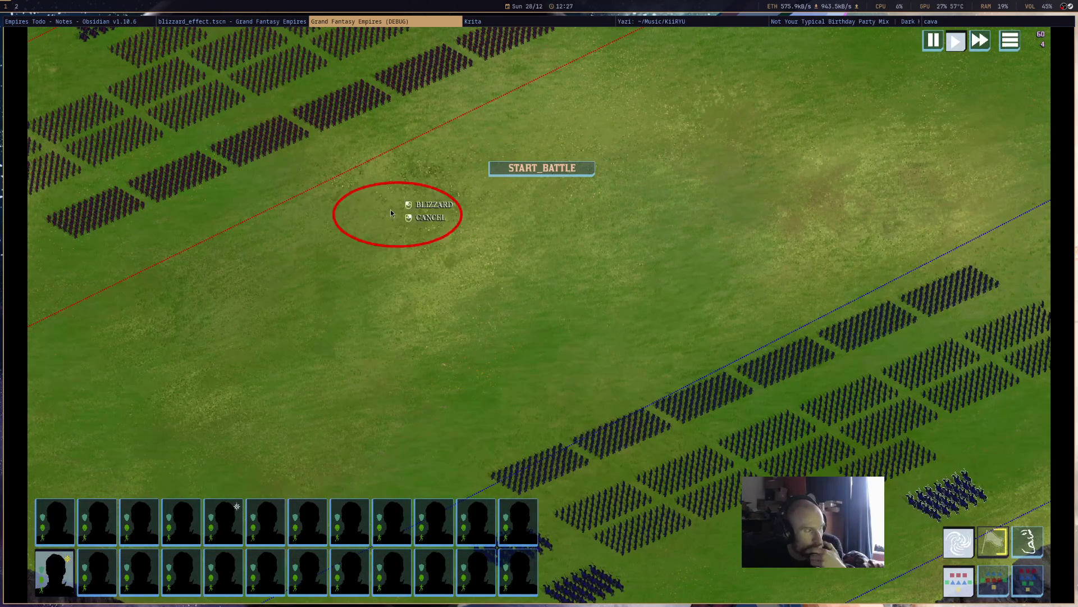
left_click(566, 324)
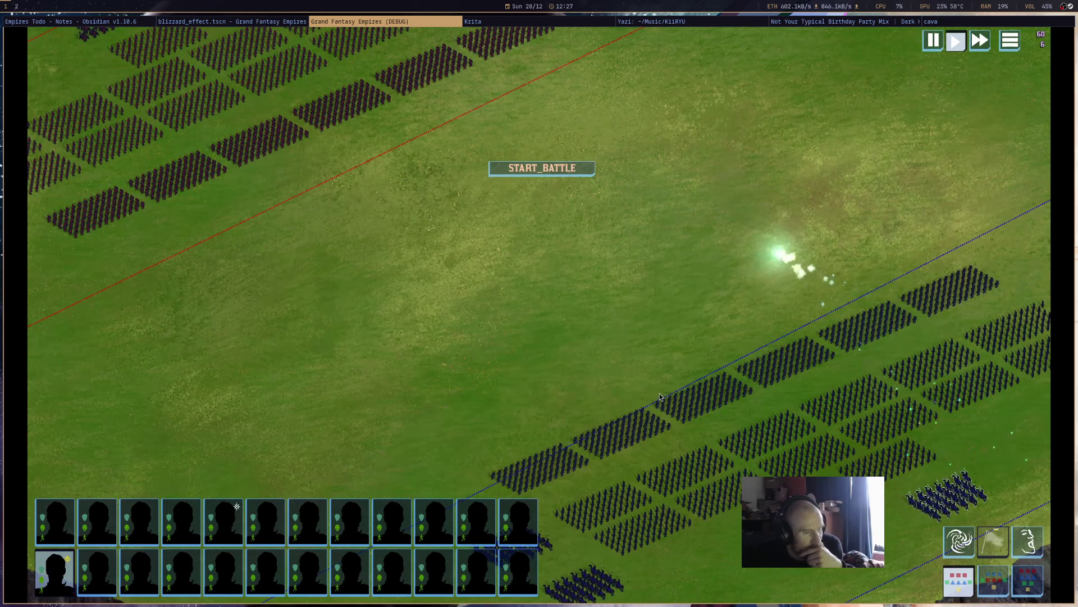
left_click_drag(640, 358, 667, 386)
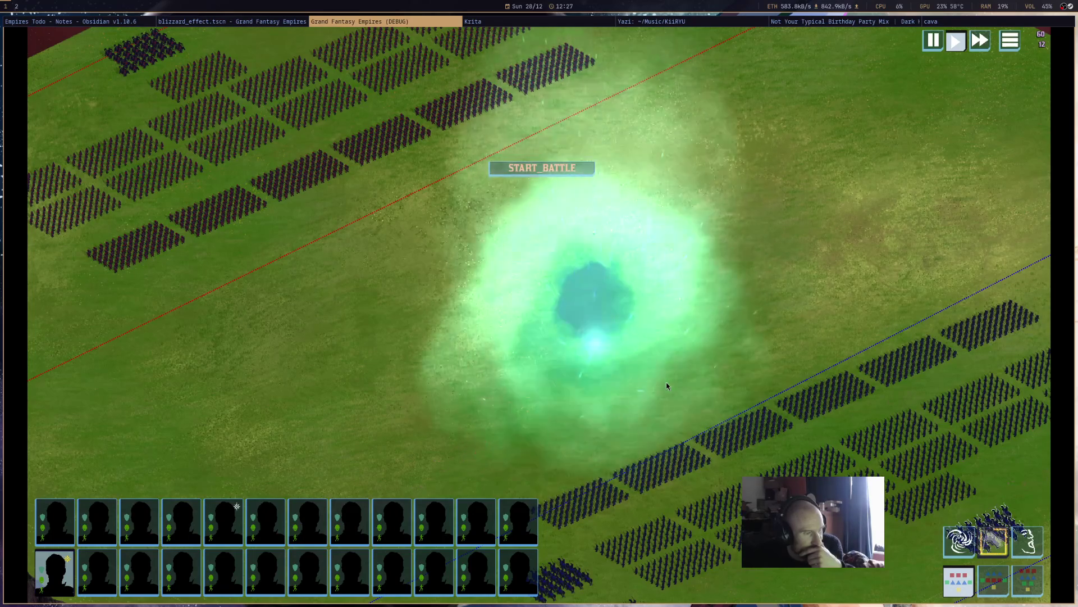
middle_click(366, 22)
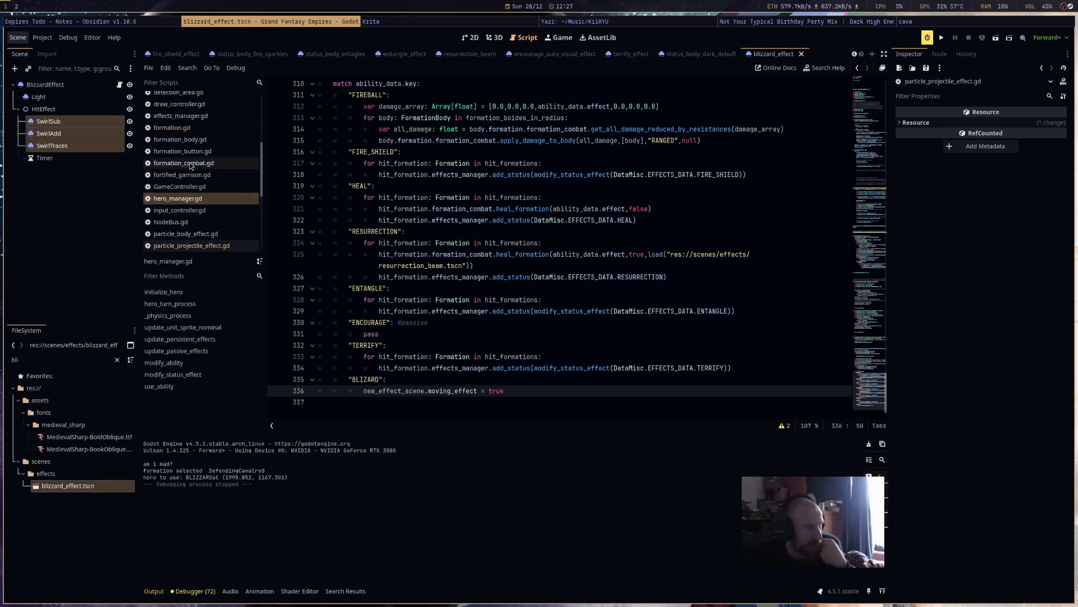
Open particle_projectile_effect.gd from the blizzard_effect scene and select its _physics_process lines
left_click(708, 55)
left_click(784, 54)
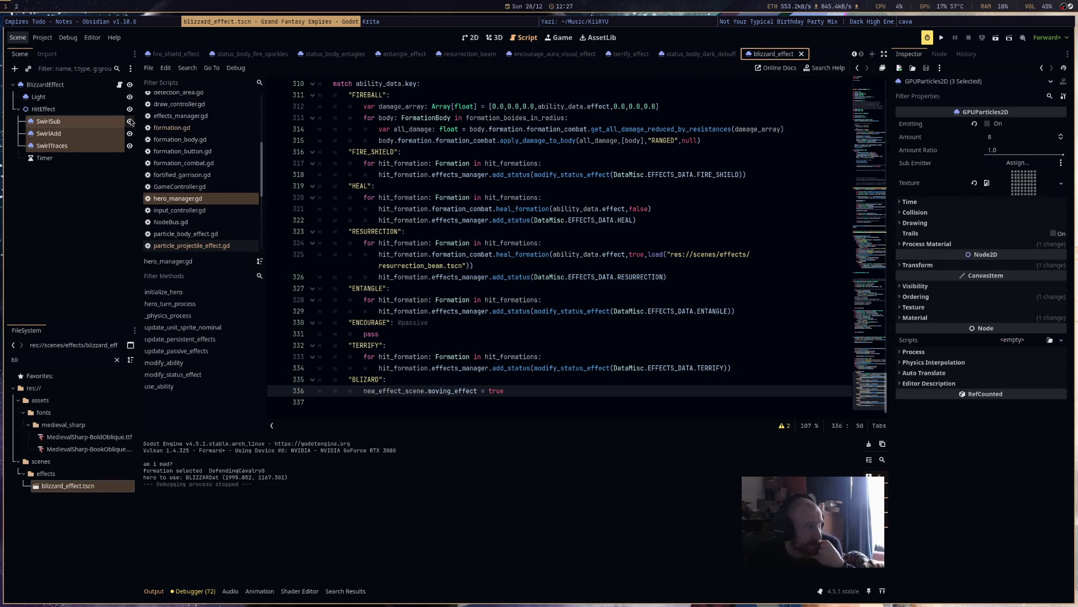
left_click(119, 84)
scroll(543, 278, "down", 3)
left_click(572, 212)
key("ctrl+a")
left_click(552, 197)
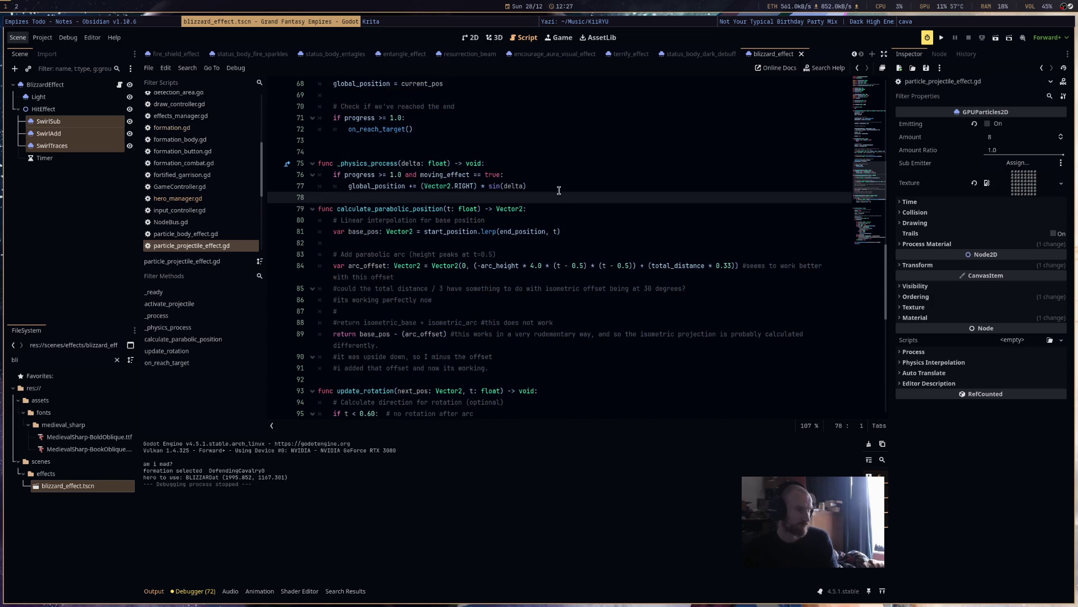
left_click_drag(556, 190, 294, 163)
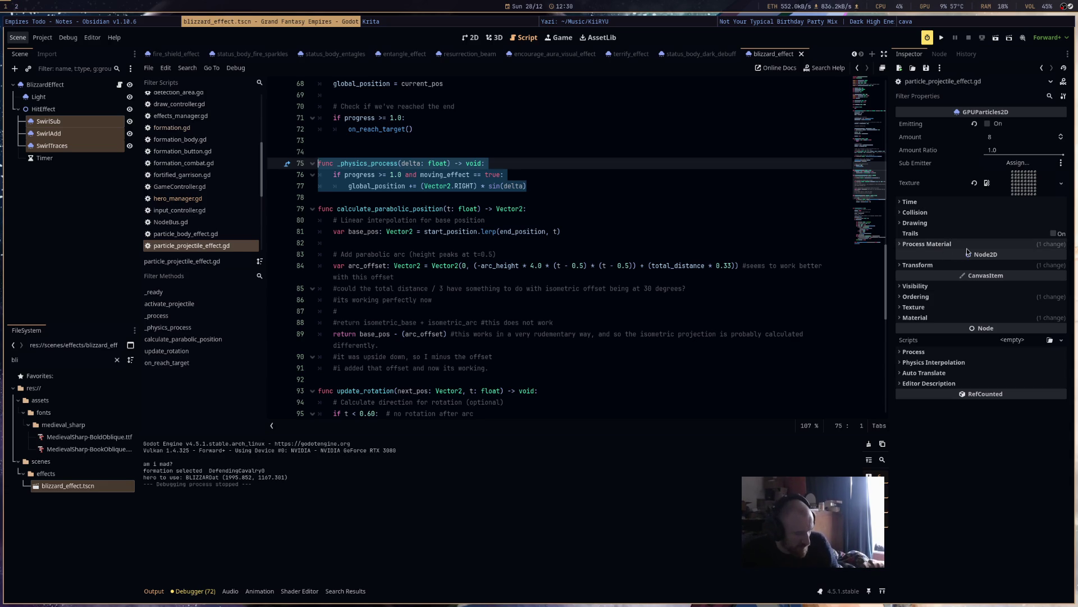
Paste the wander_speed and FastNoiseLite noise declarations below the existing variables
scroll(700, 228, "up", 20)
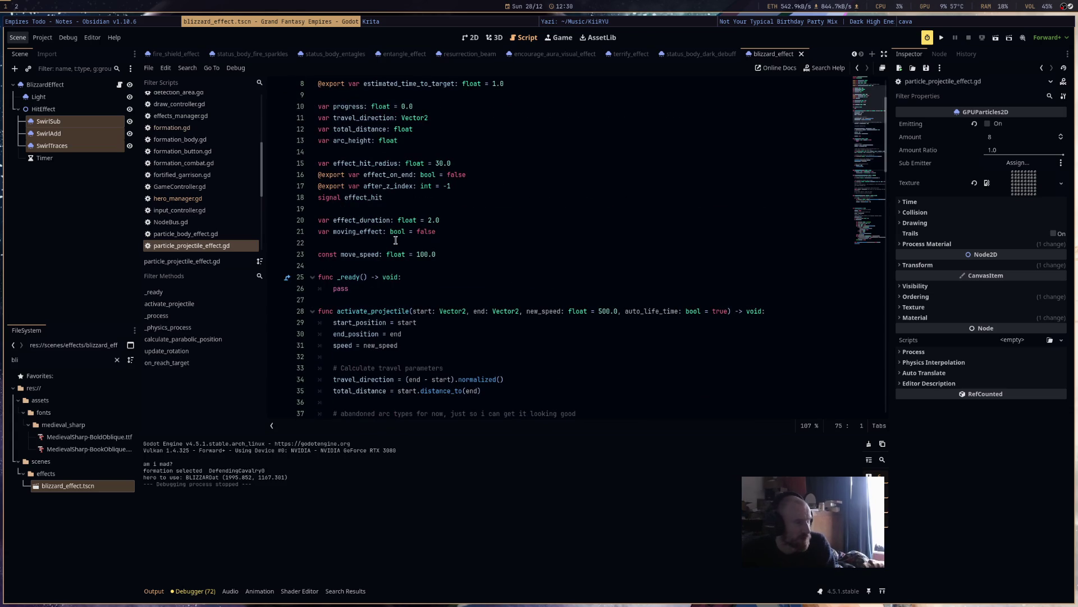
left_click(397, 241)
key("Return")
key("Return")
key("Return")
key("Up")
key("Up")
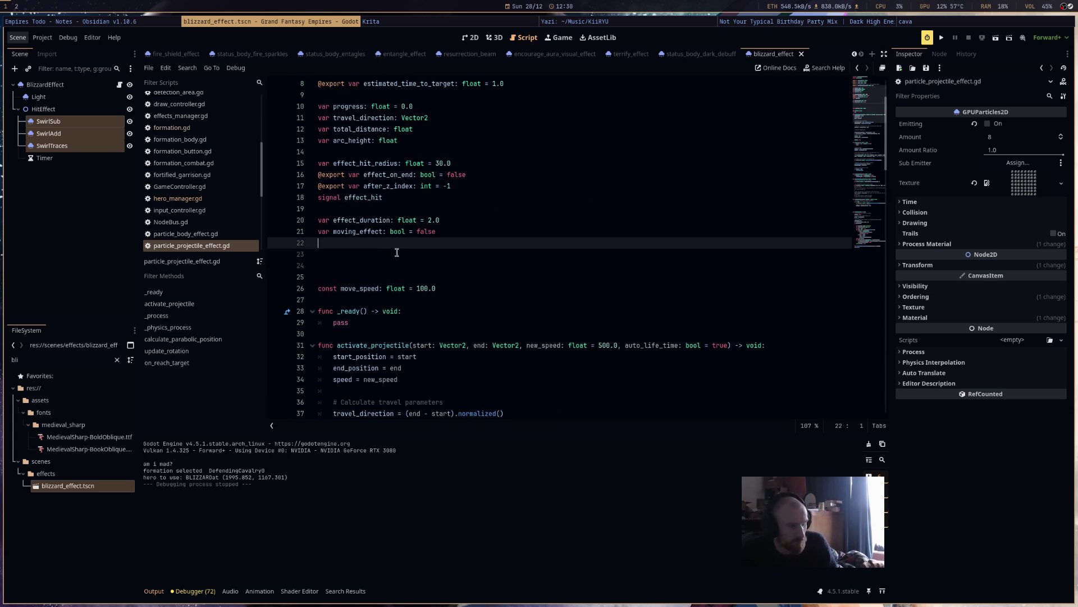
key("ctrl+v")
key("ctrl+z")
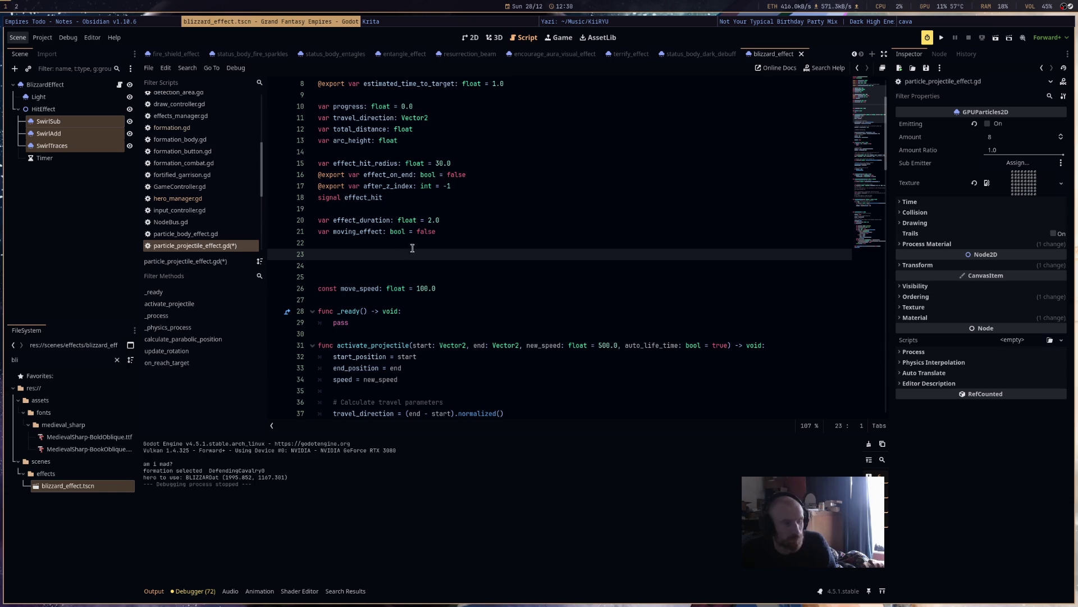
key("ctrl+v")
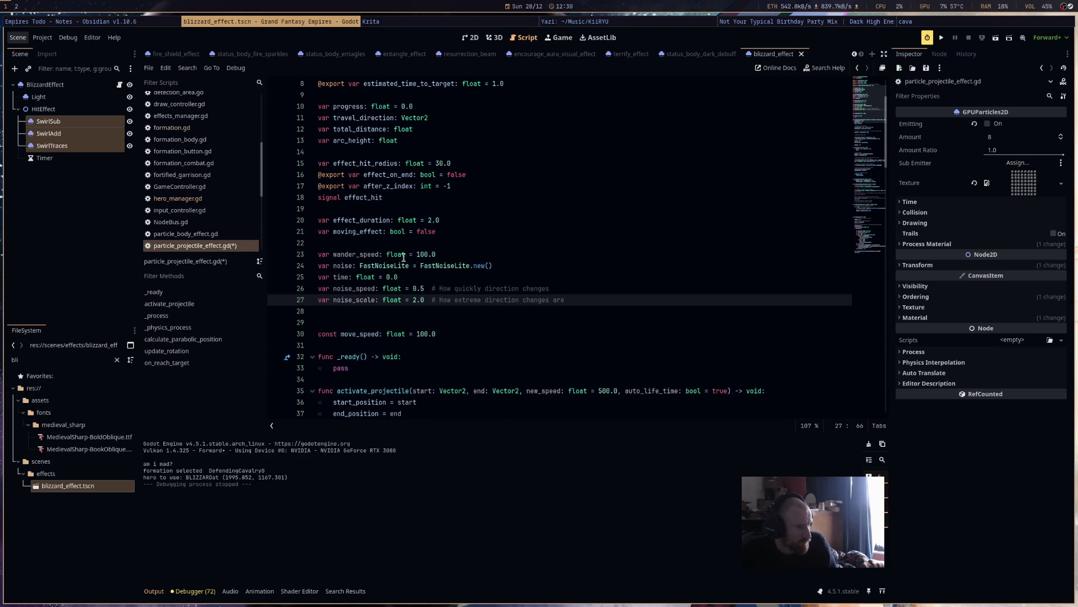
Delete const move_speed, replace pass in _ready with noise seed and 0.1 frequency, and save
left_click_drag(444, 333, 309, 319)
key("BackSpace")
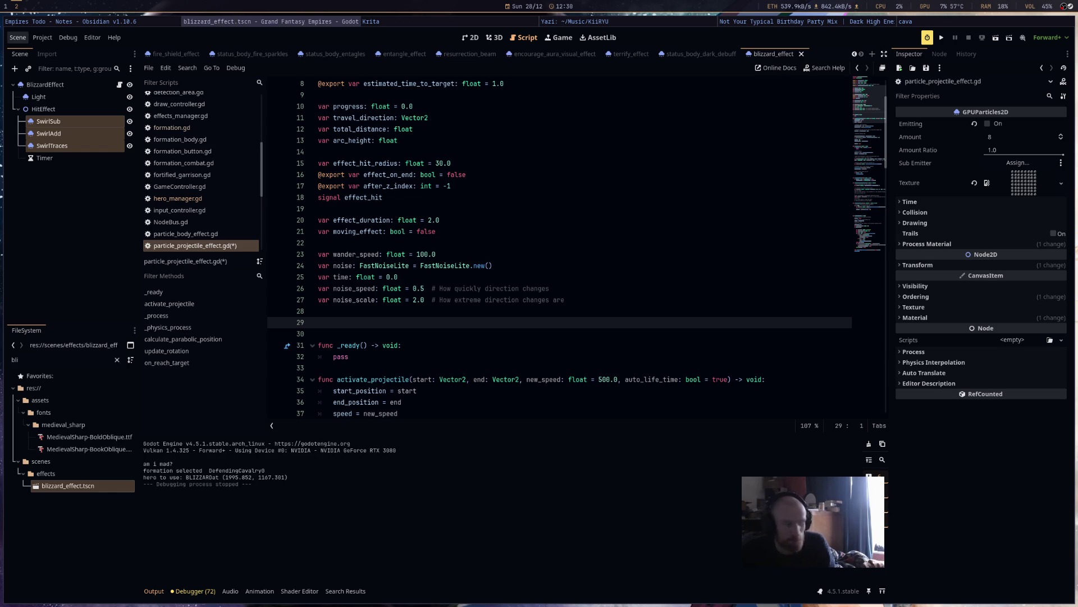
left_click_drag(349, 357, 306, 359)
key("ctrl+v")
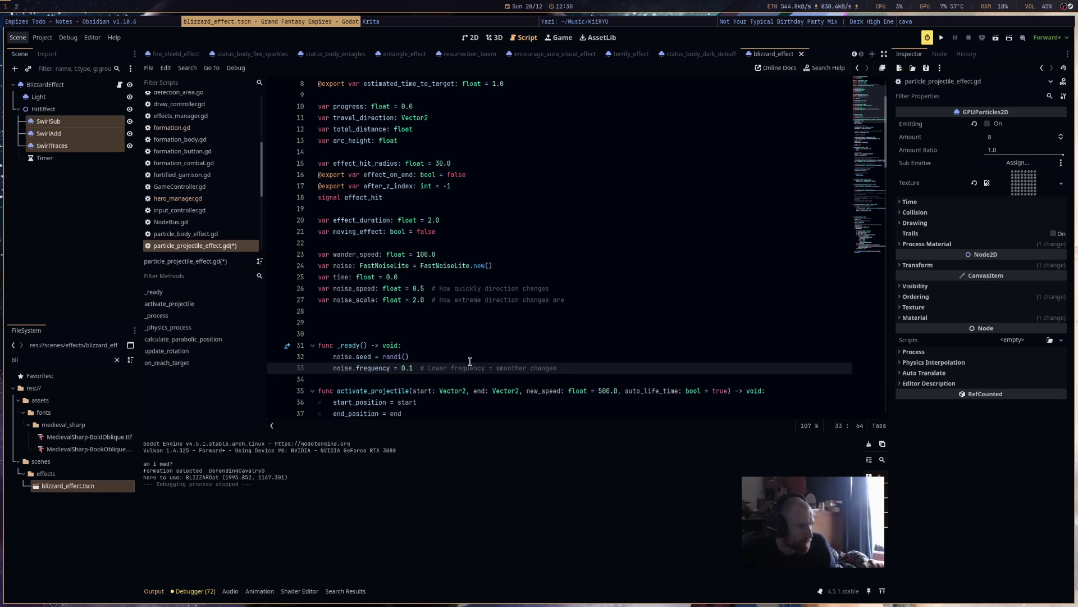
key("ctrl+s")
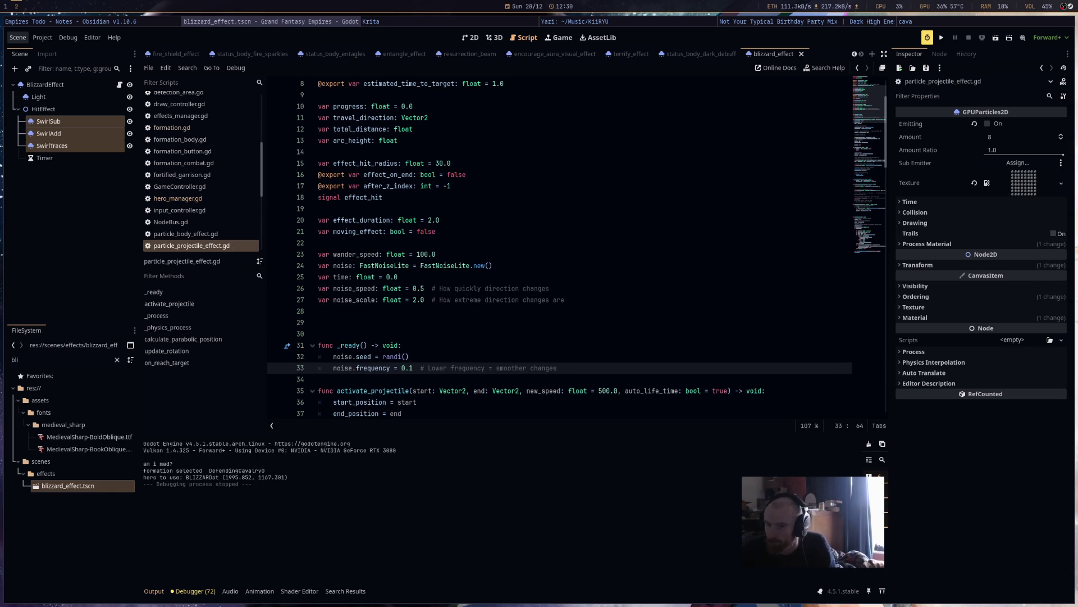
scroll(634, 327, "down", 15)
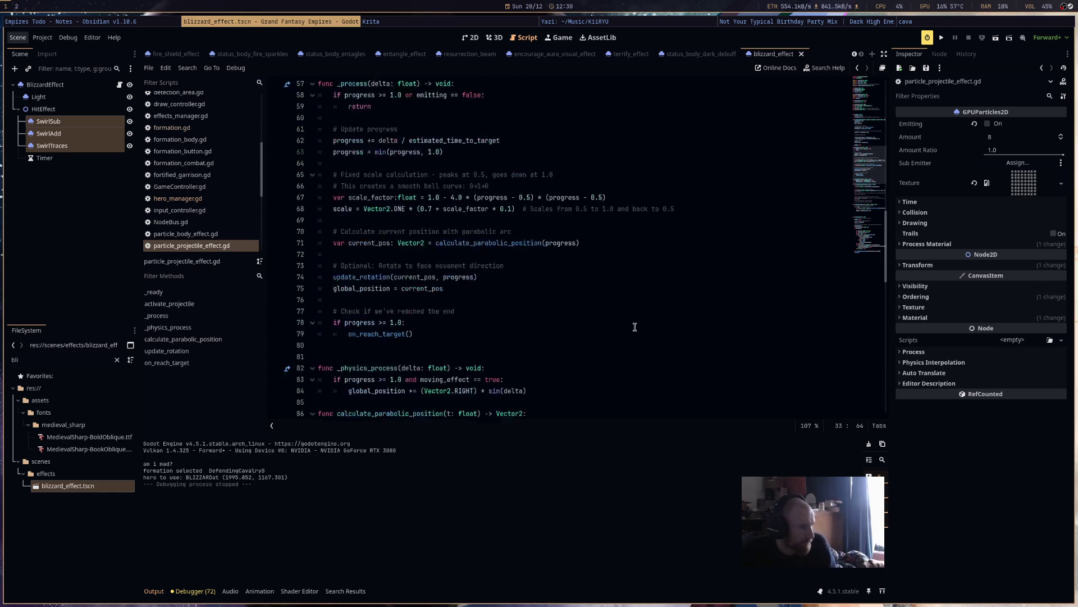
Paste the noise-based wandering movement block into _physics_process and indent it one level
scroll(635, 327, "down", 4)
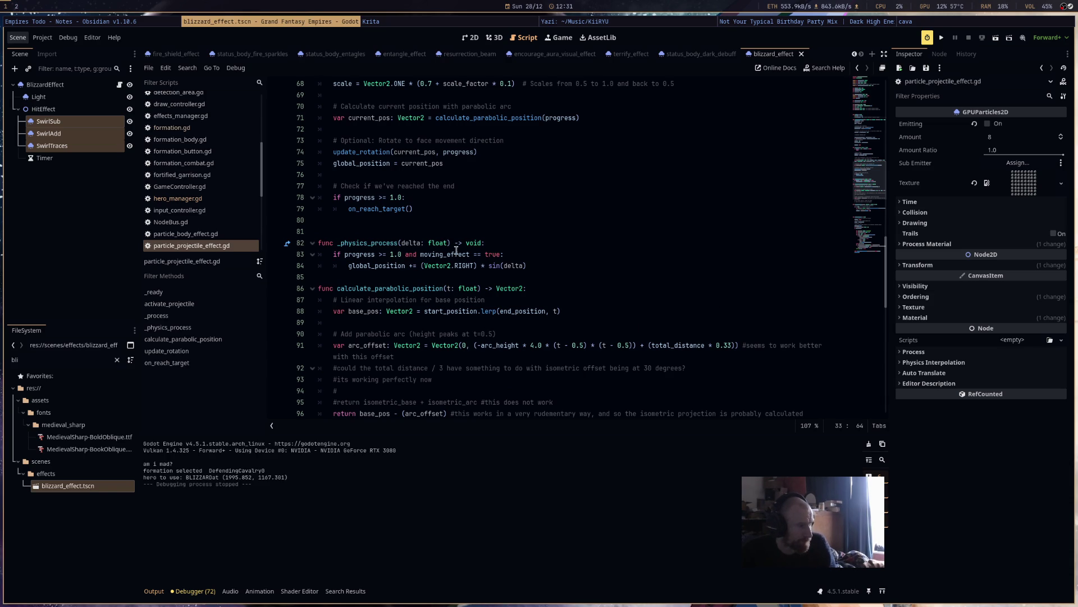
scroll(456, 249, "down", 1)
left_click_drag(527, 231, 241, 226)
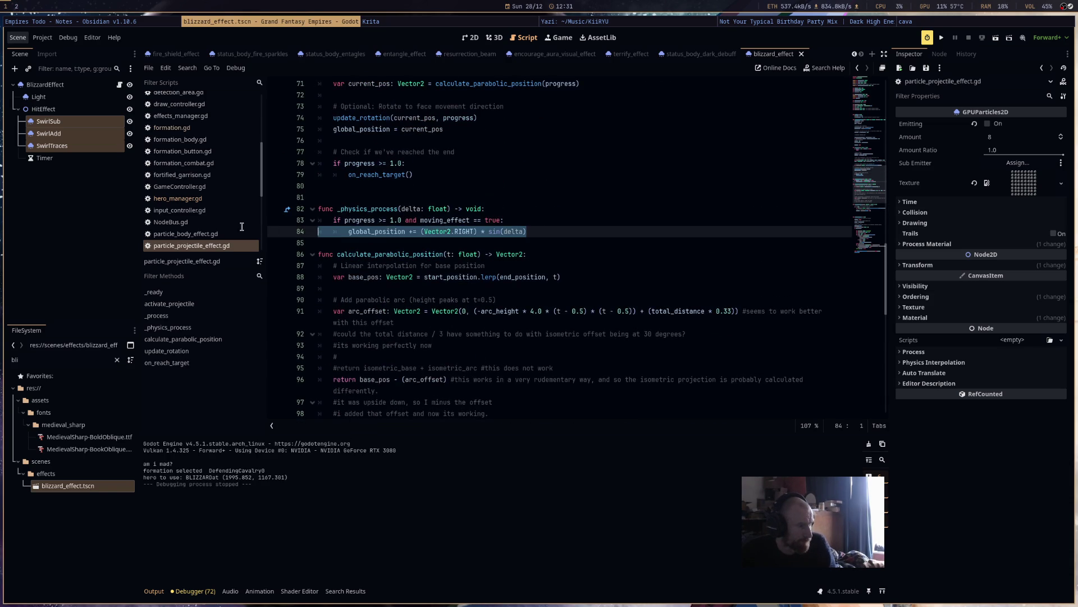
type("time += delta \t \t# Use Perlin noise to get smooth direction changes \tvar angle_noise = noise.get_noise_1d(time * noise_speed) * PI * noise_scale \tvar direction = Vector2(cos(angle_noise), sin(angle_noise)).normalized() \t \t# Move in the noisy direction \tglobal_position += direction * wander_speed * delta")
mouse_move(570, 311)
left_mouse_down()
mouse_move(288, 242)
mouse_move(289, 231)
left_mouse_up()
key("Tab")
left_click(622, 279)
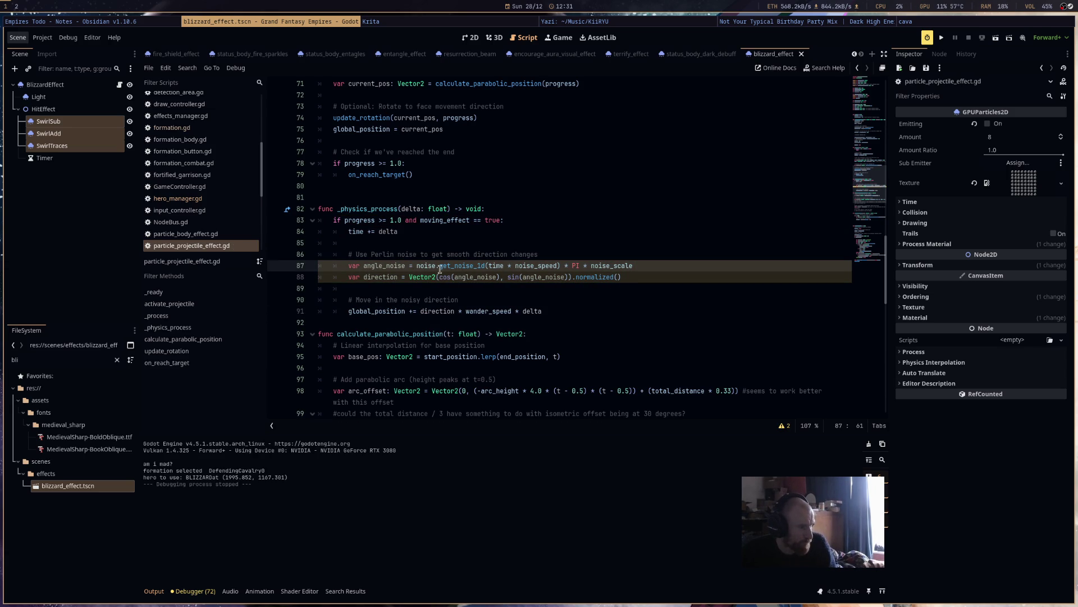
Check the get_noise_1d docs, type angle_noise as float and direction as Vector2, and save
mouse_move(460, 267)
left_click(460, 267, "ctrl")
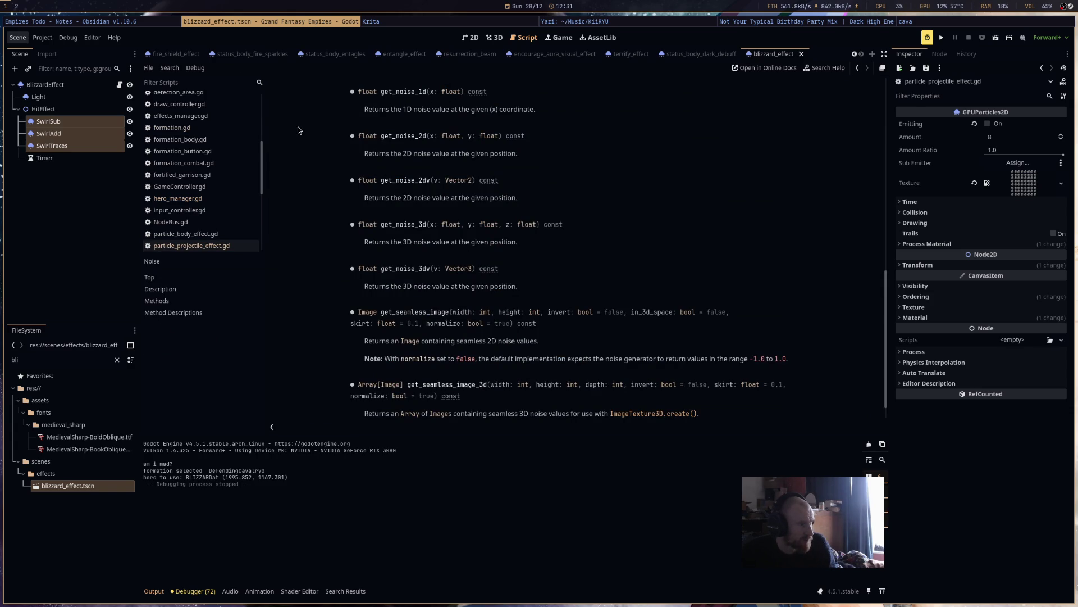
left_click(207, 243)
key("Right")
key("Right")
key("Right")
type(": float")
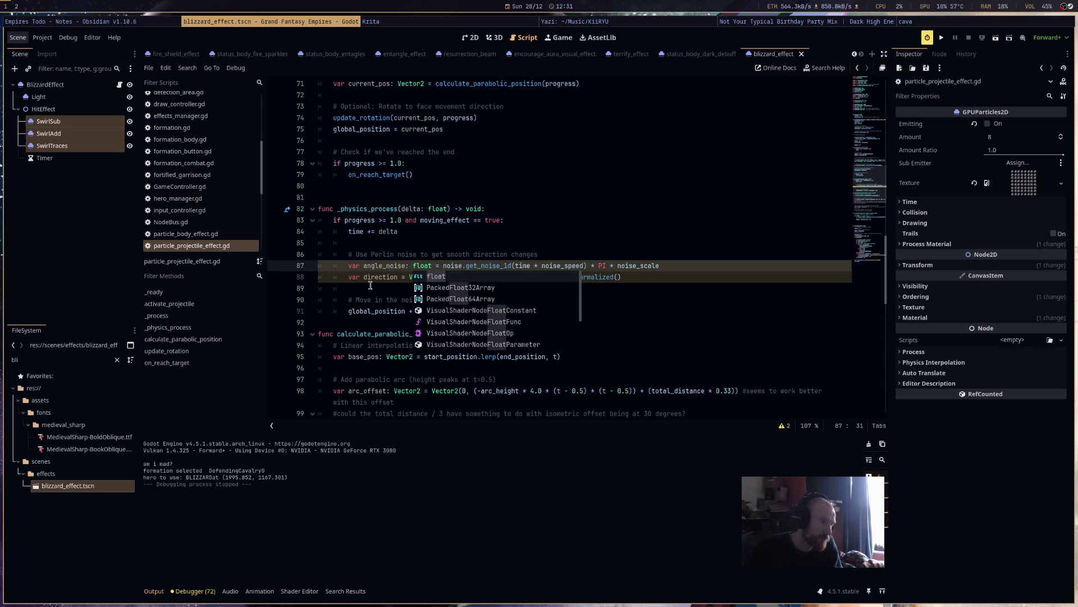
left_click(399, 276)
type(": Vector2")
left_click(478, 232)
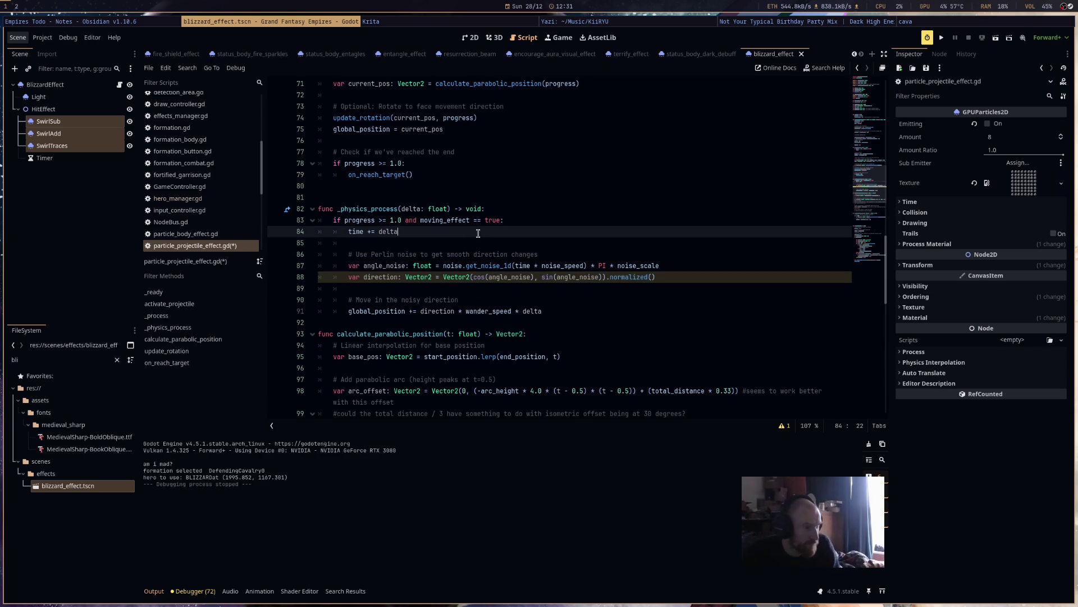
key("ctrl+s")
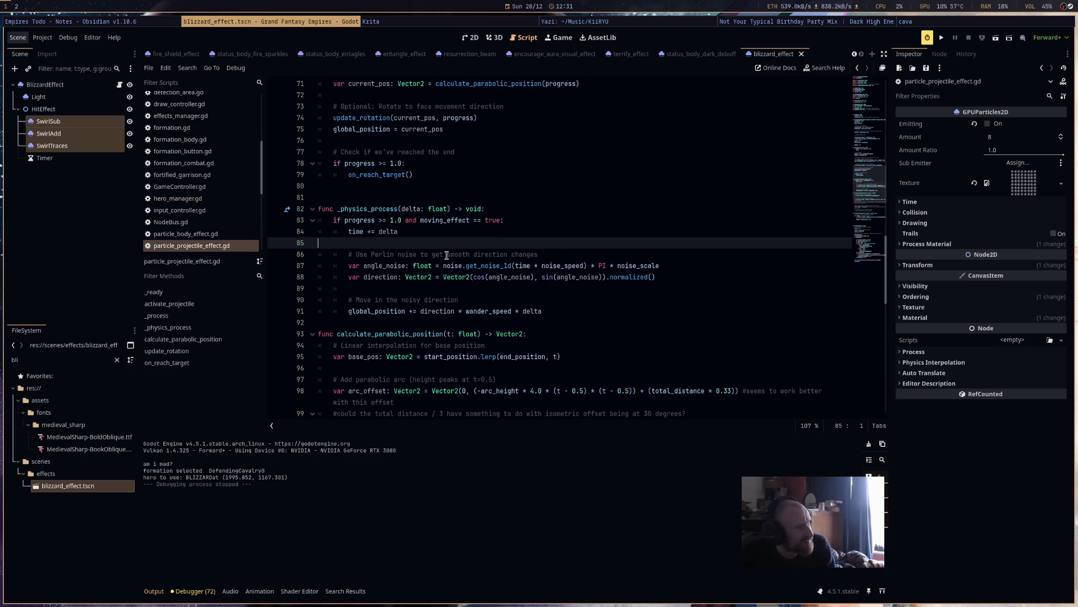
Delete the blank lines and the Perlin noise and noisy direction comments in _physics_process
key("Delete")
key("Down")
key("Down")
key("Down")
key("BackSpace")
key("BackSpace")
key("BackSpace")
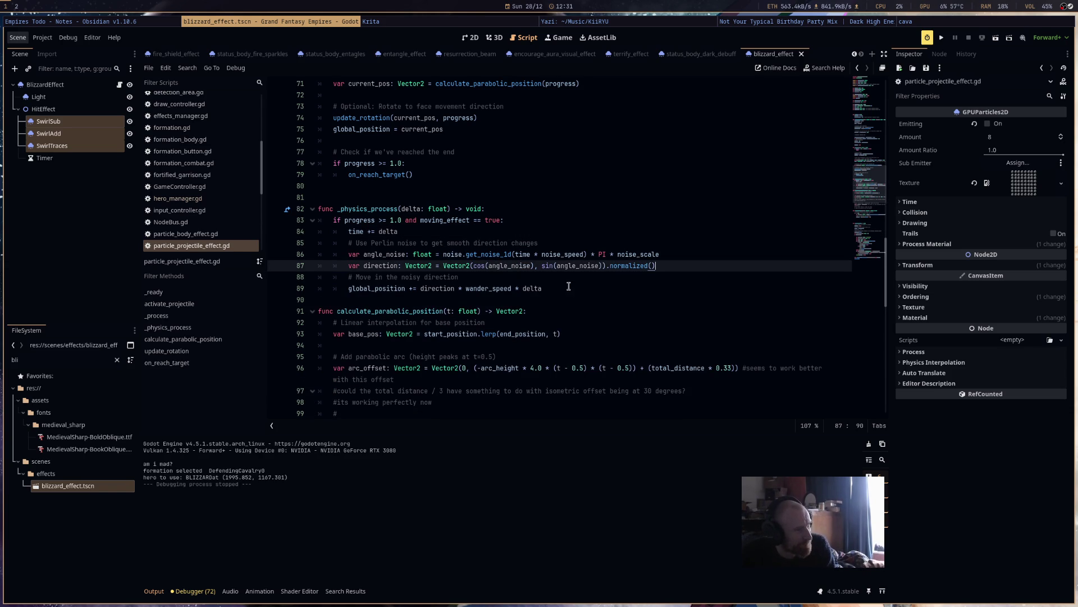
triple_click(528, 243)
key("BackSpace")
key("BackSpace")
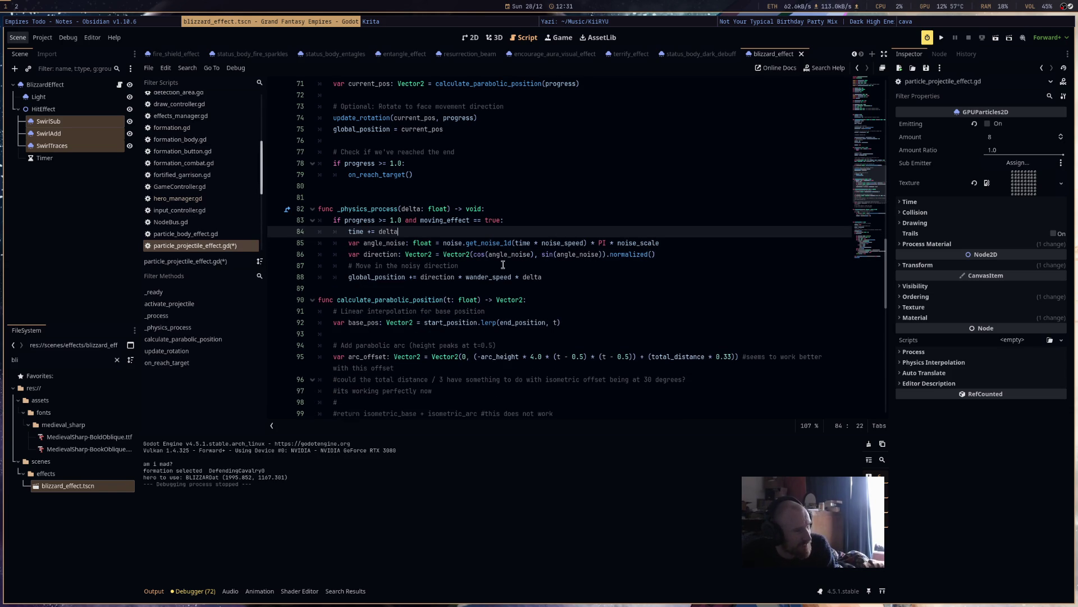
left_click(467, 266)
triple_click(468, 265)
key("BackSpace")
key("BackSpace")
left_click(661, 279)
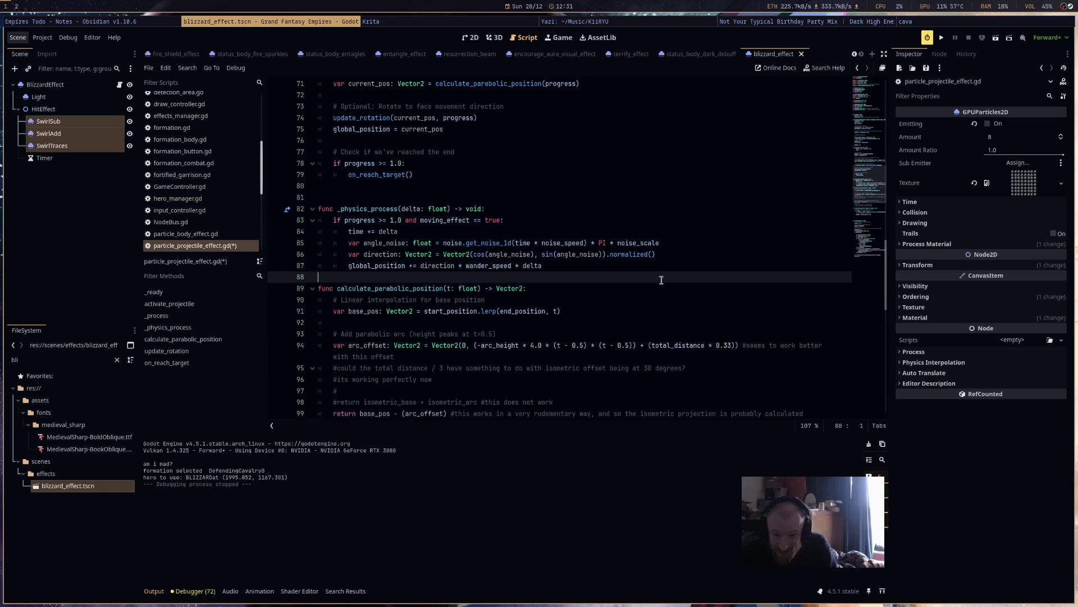
Save and run the game, watch the test Blizzard on the battlefield, then close the game window
left_click(943, 39)
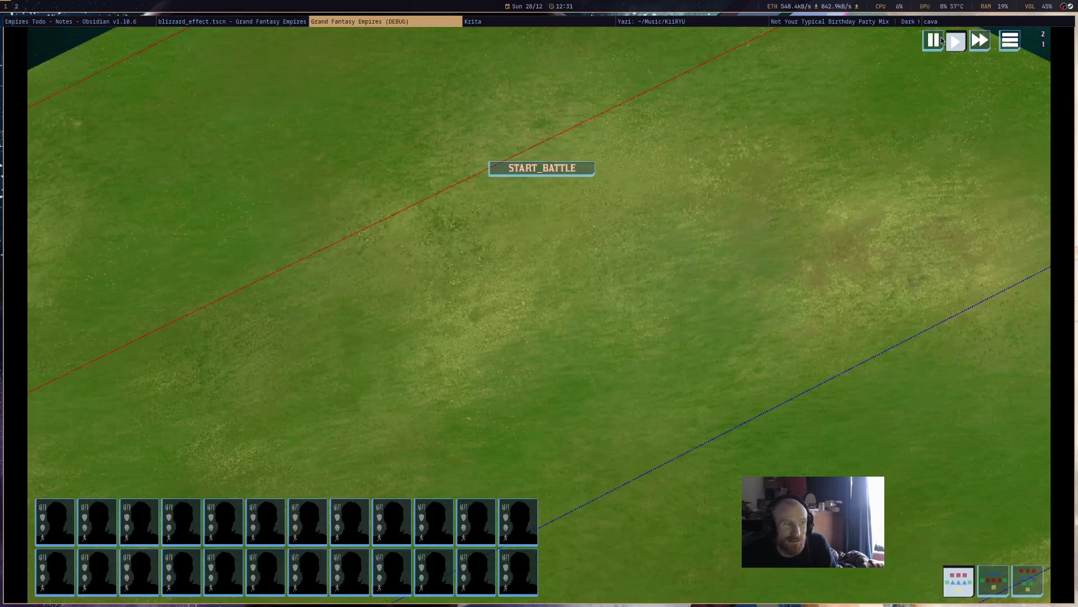
scroll(759, 323, "down", 5)
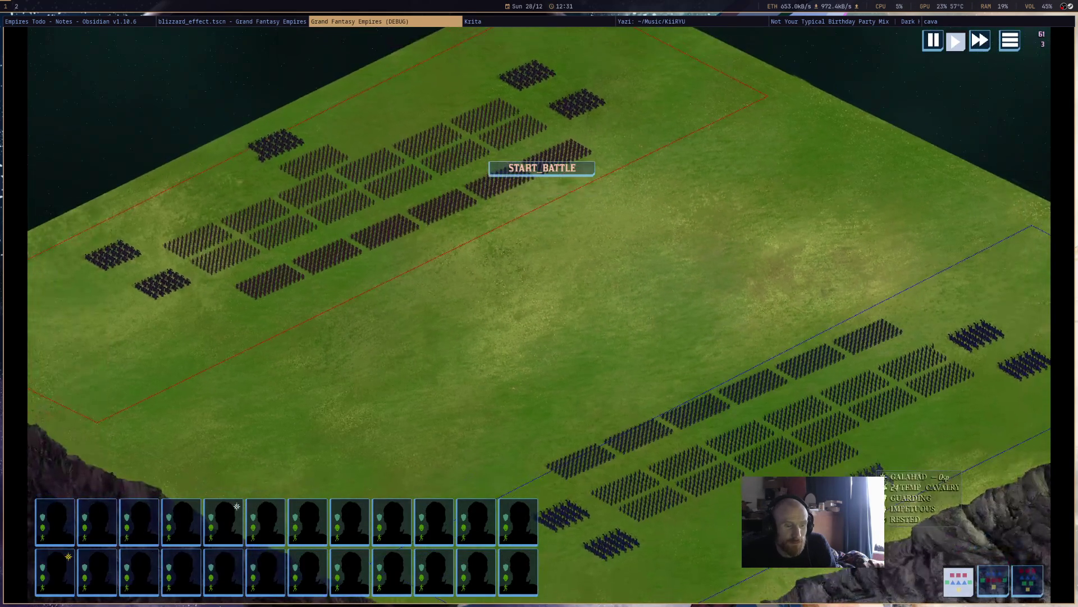
key("s")
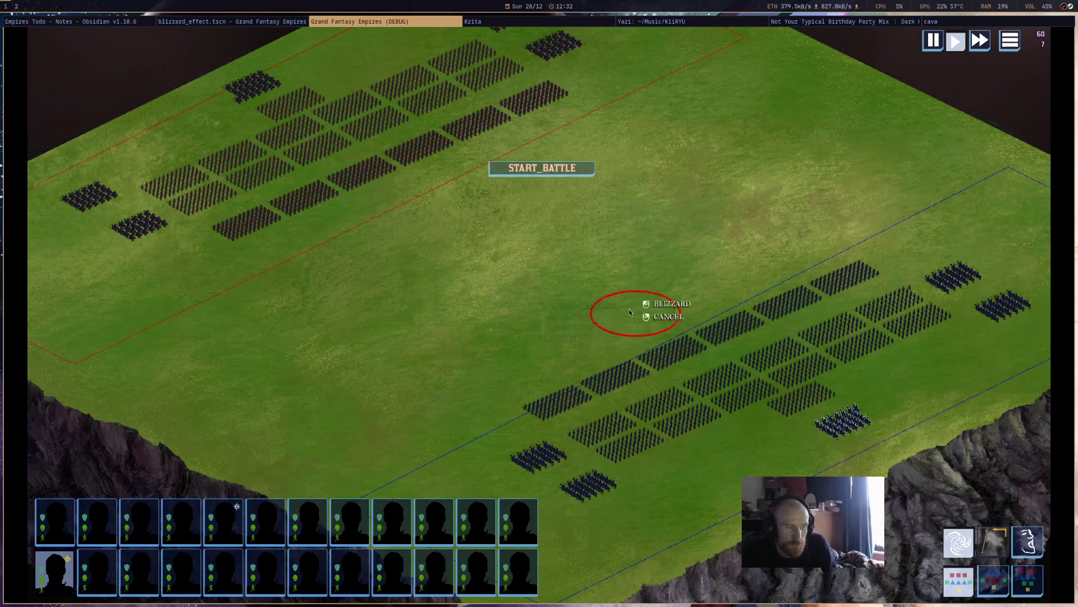
scroll(621, 329, "up", 3)
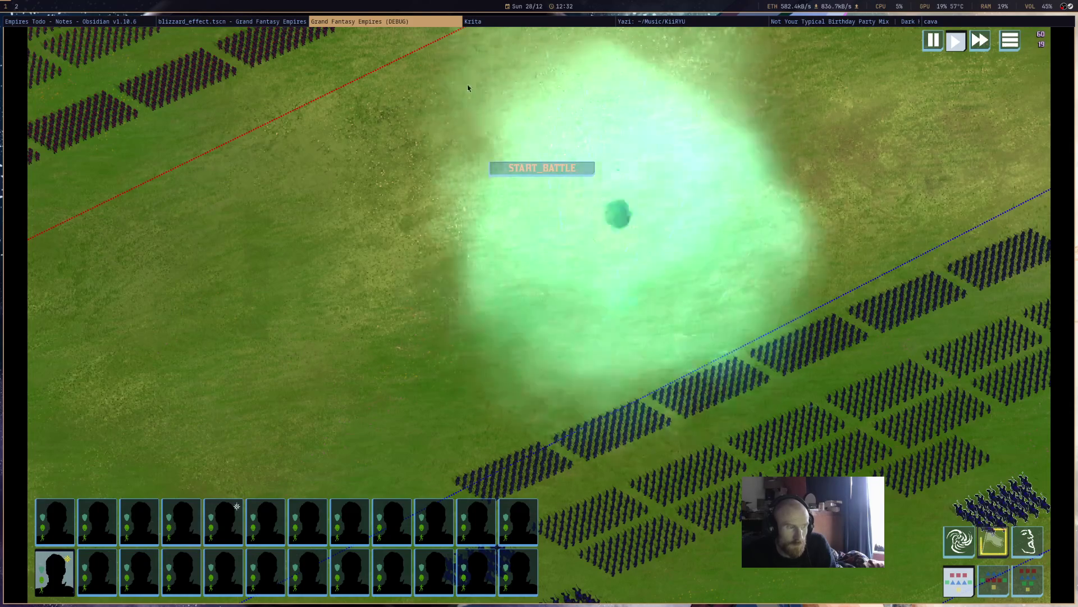
middle_click(444, 20)
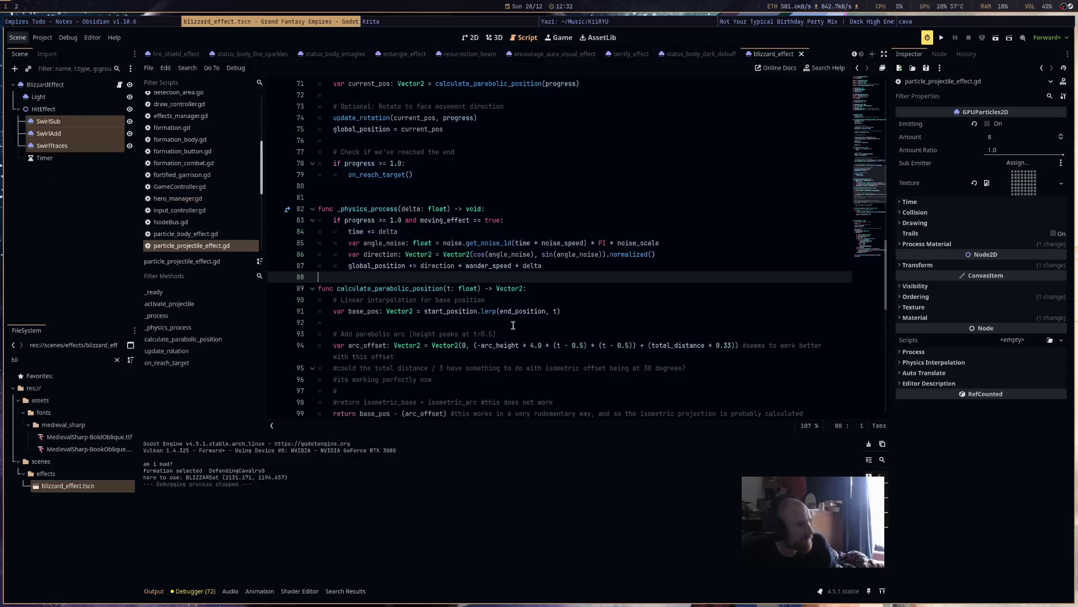
Add a print("fdhfdgh") test line after the global_position wander movement line
scroll(568, 364, "up", 4)
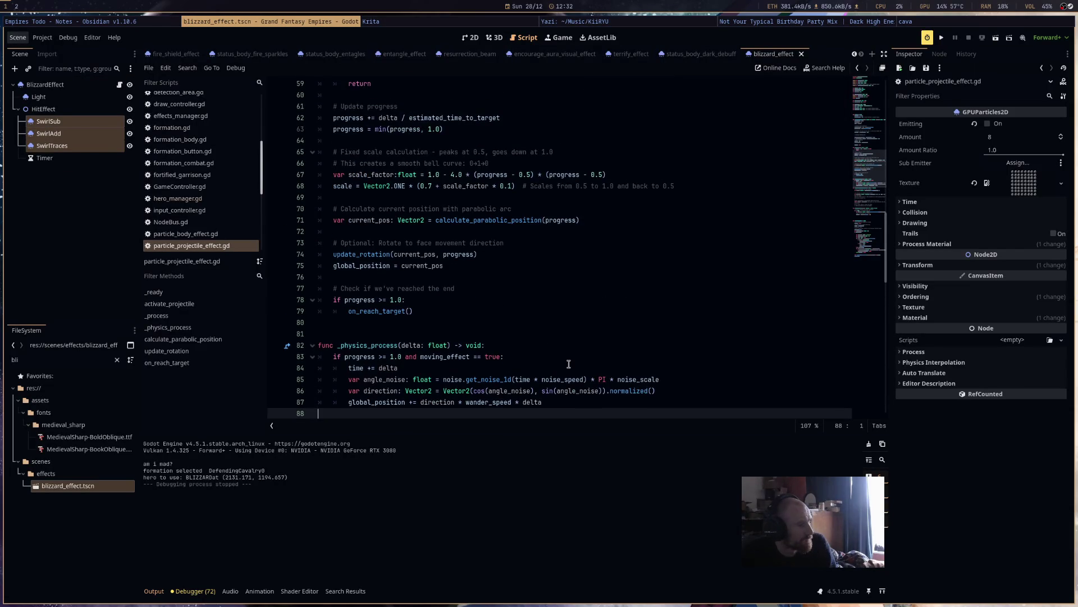
scroll(568, 364, "down", 2)
left_click(577, 334)
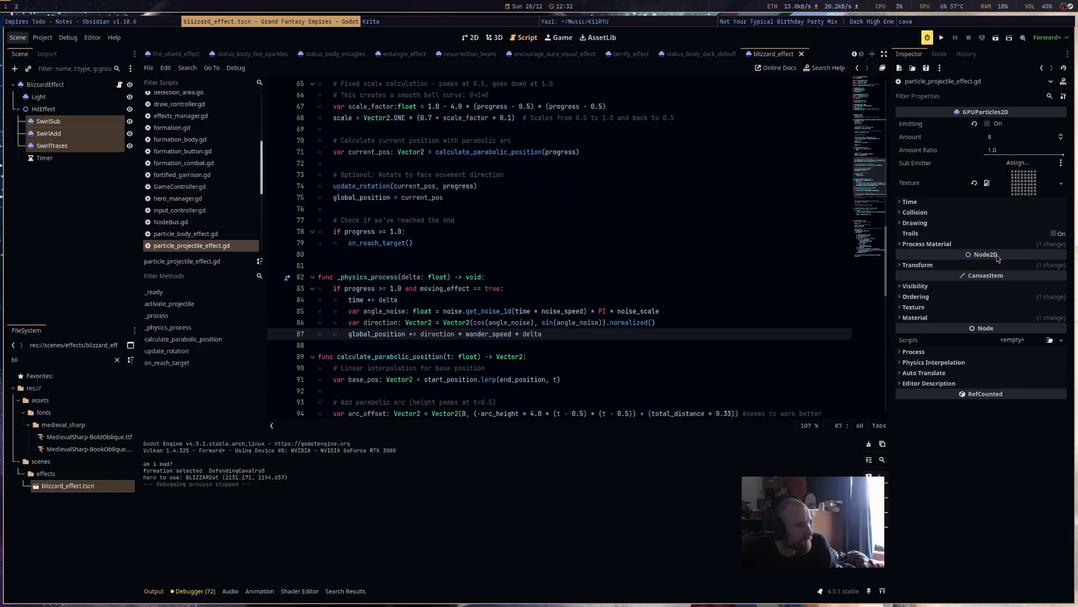
scroll(864, 111, "up", 18)
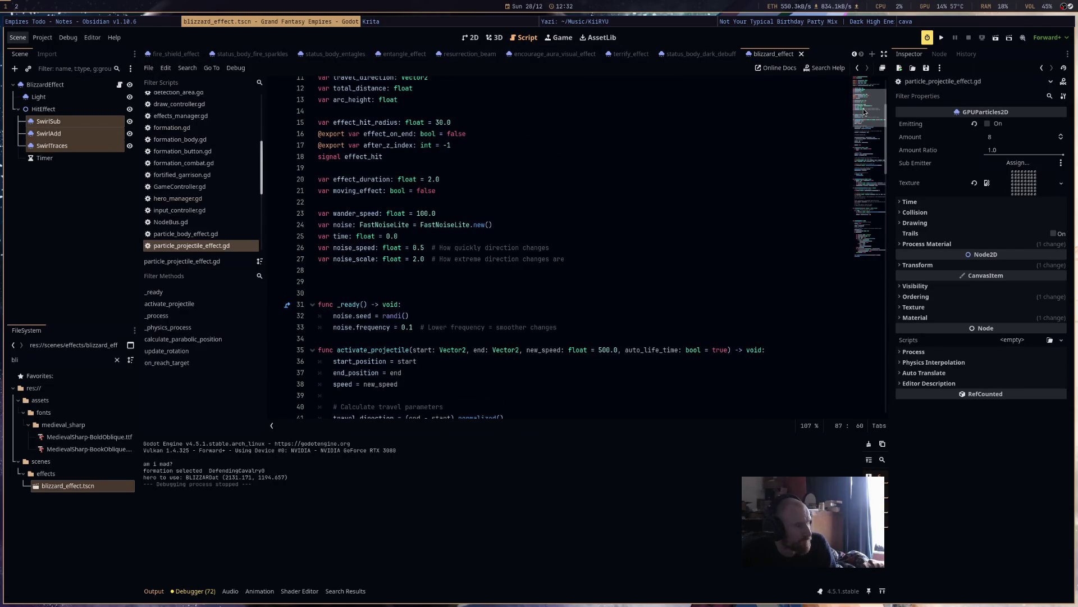
left_click_drag(864, 111, 864, 190)
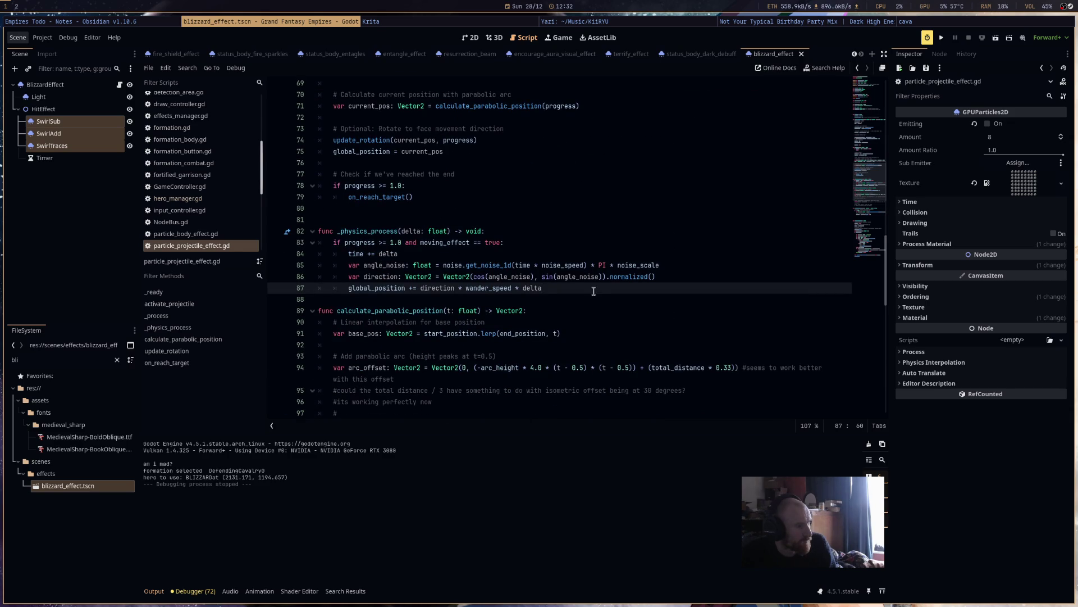
key("Return")
type("print(\"fdhfdg")
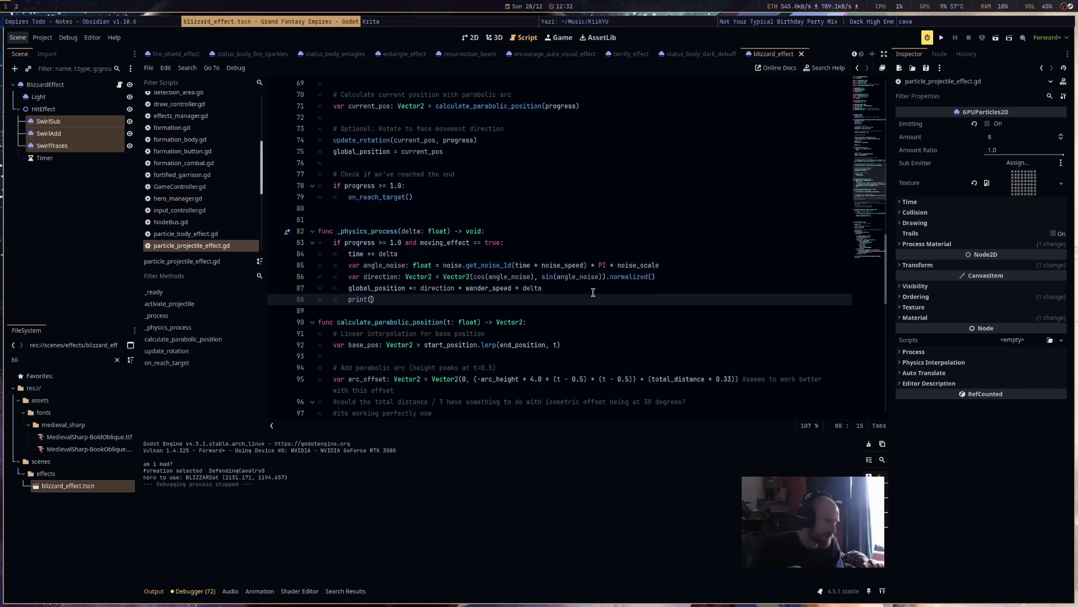
type("h")
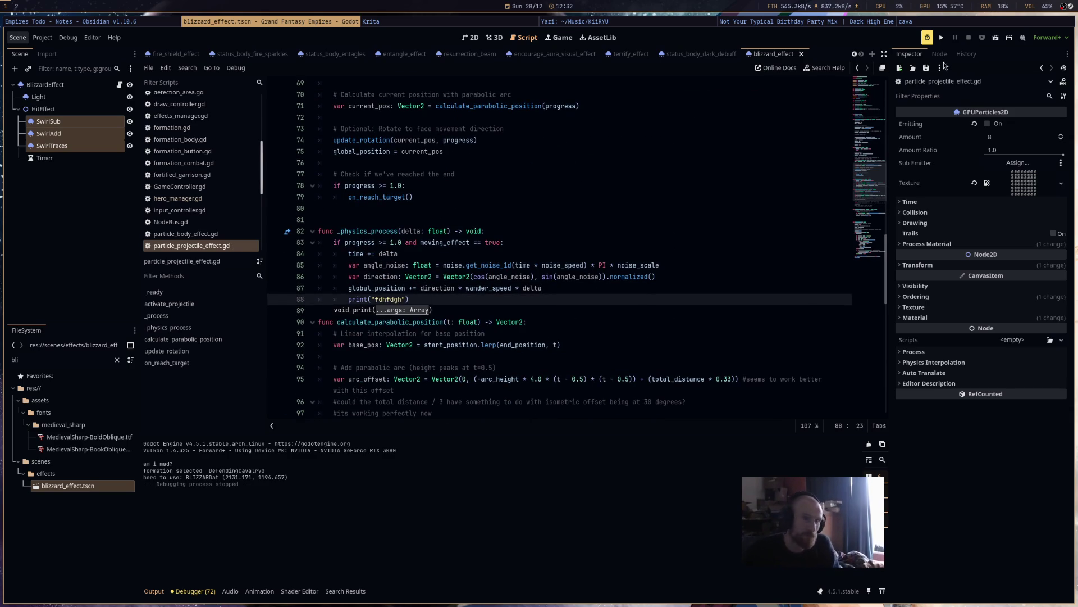
Run the game, have the hero target a battlefield spot with Blizzard, then stop the game
left_click(945, 41)
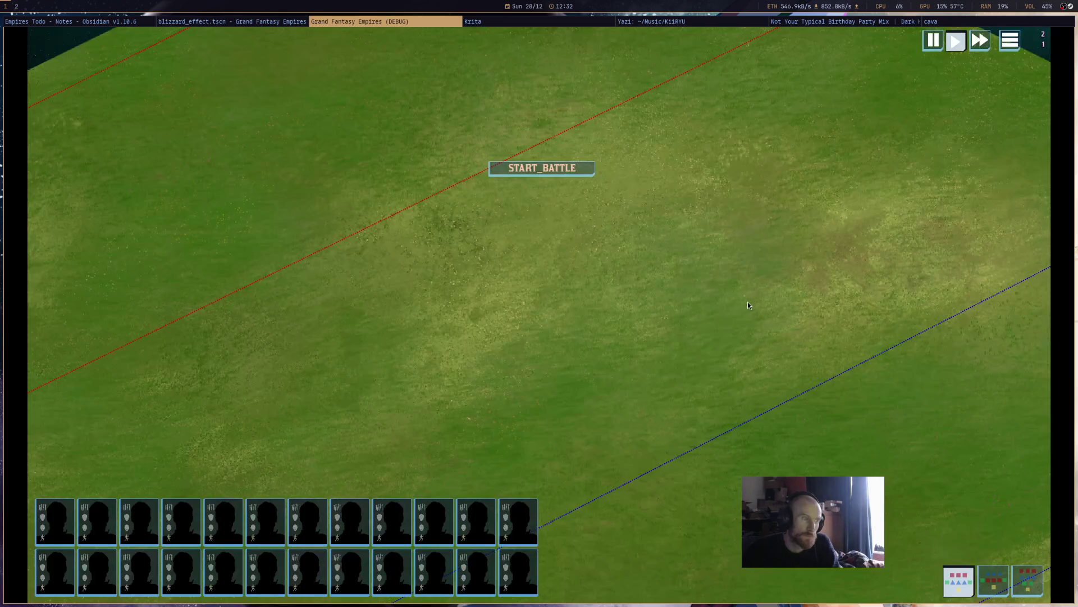
left_click(928, 517)
right_click(730, 393)
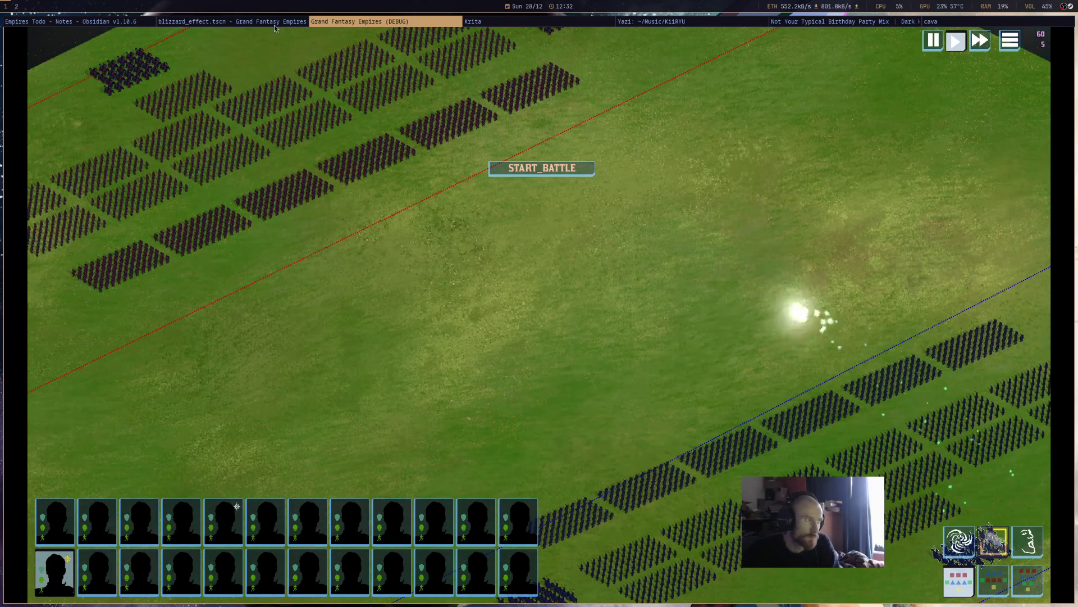
left_click(286, 23)
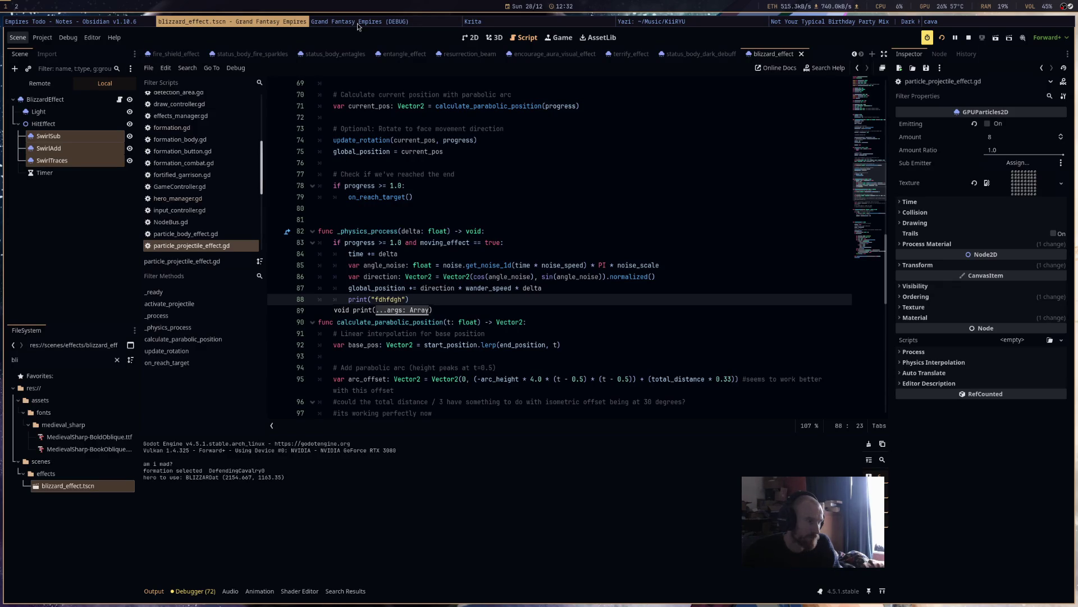
key("F8")
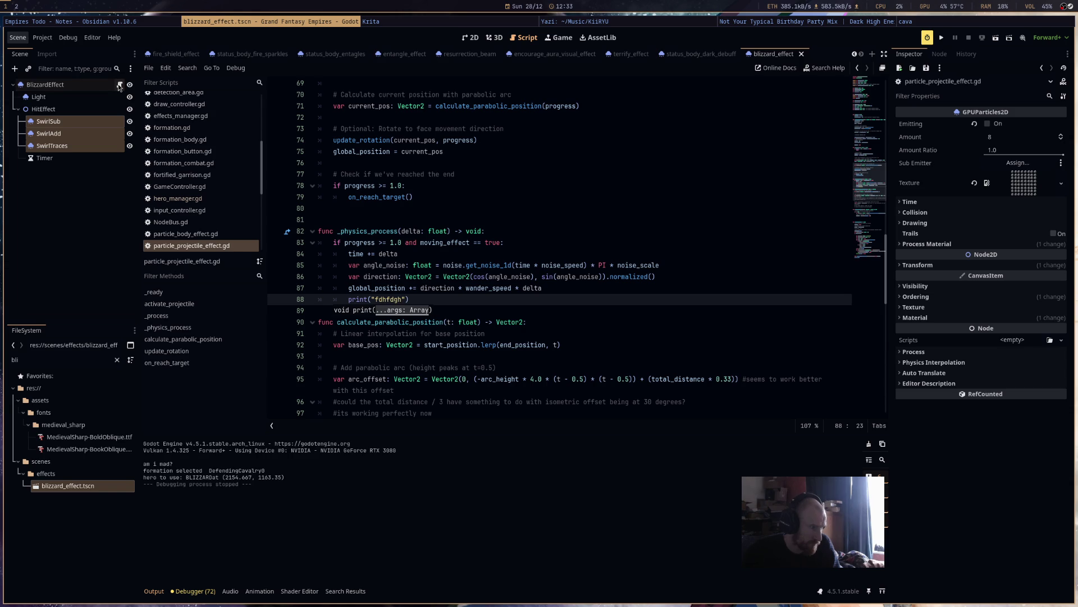
Look over particle_body_effect.gd and the Blizzard case in hero_manager.gd, then return to particle_projectile_effect.gd
left_click(235, 234)
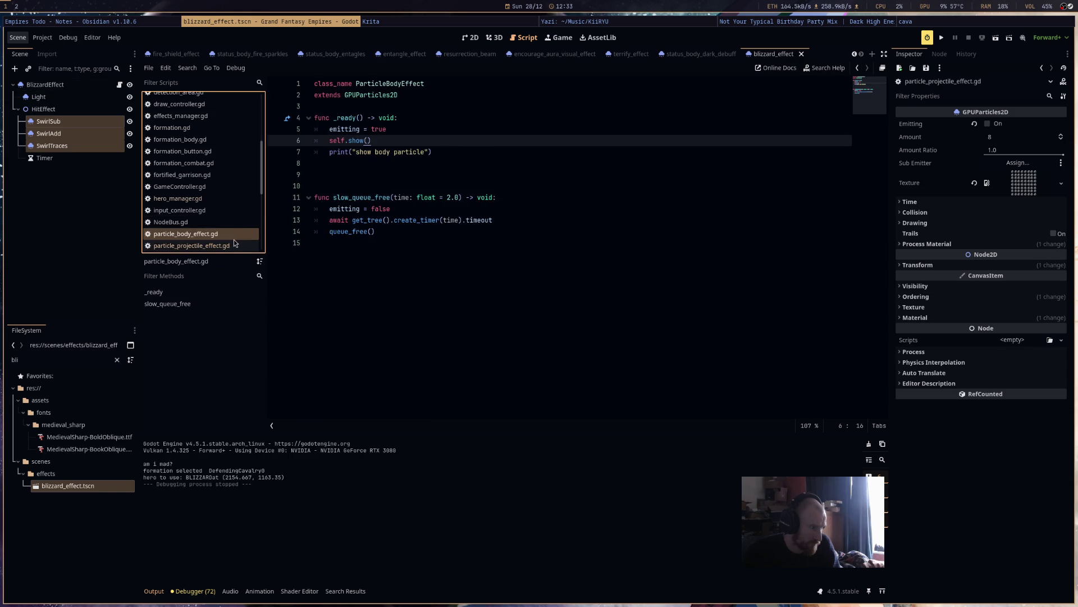
left_click(232, 246)
left_click(178, 198)
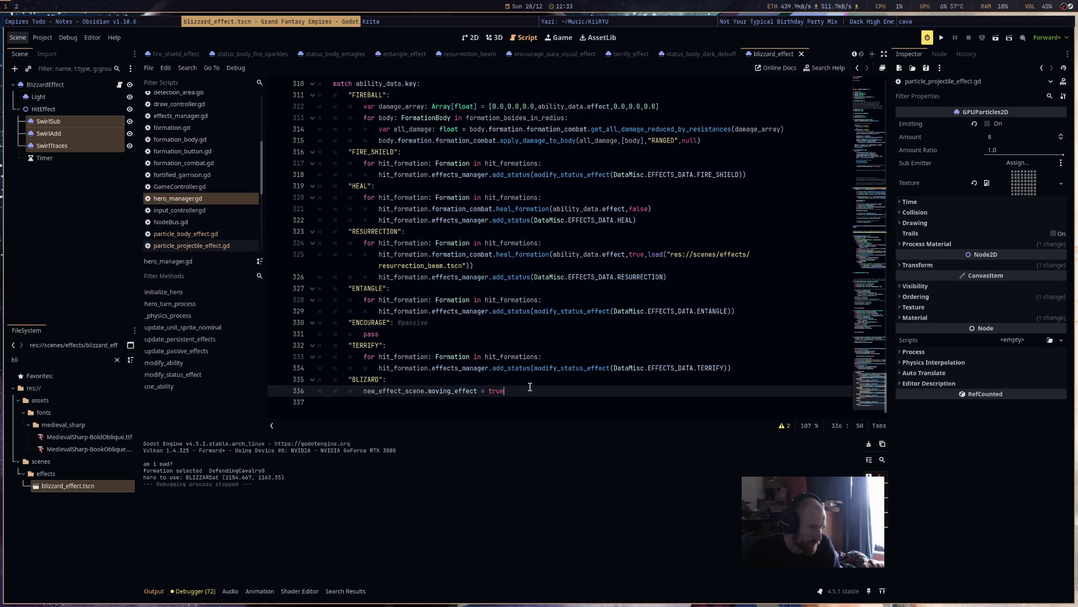
key("alt+Left")
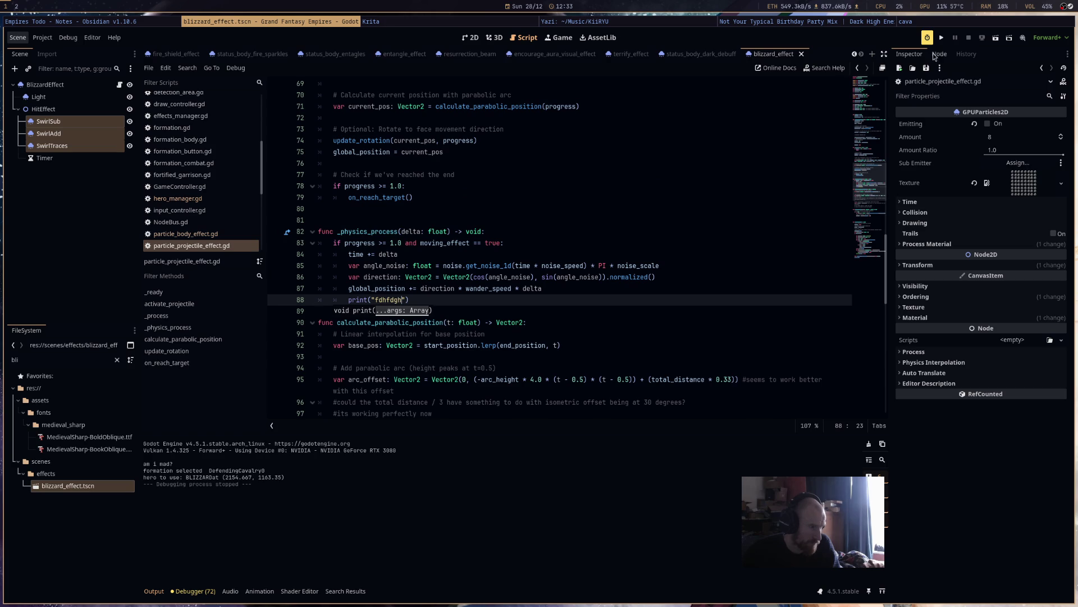
Insert print(moving_effect) as the first line of _physics_process and rerun the game
left_click(539, 234)
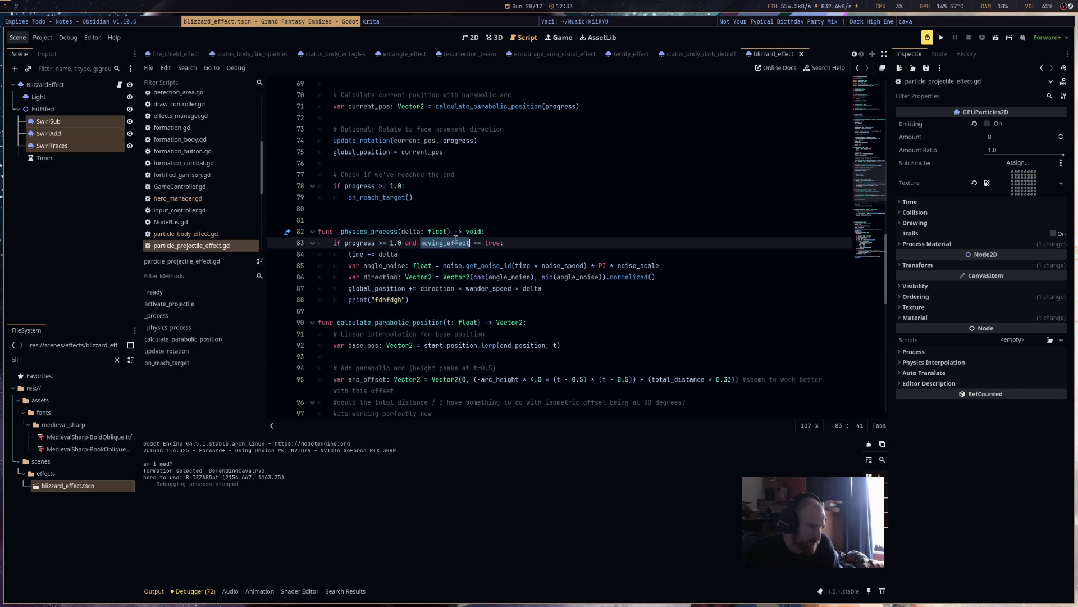
key("Return")
type("print(moving_effect")
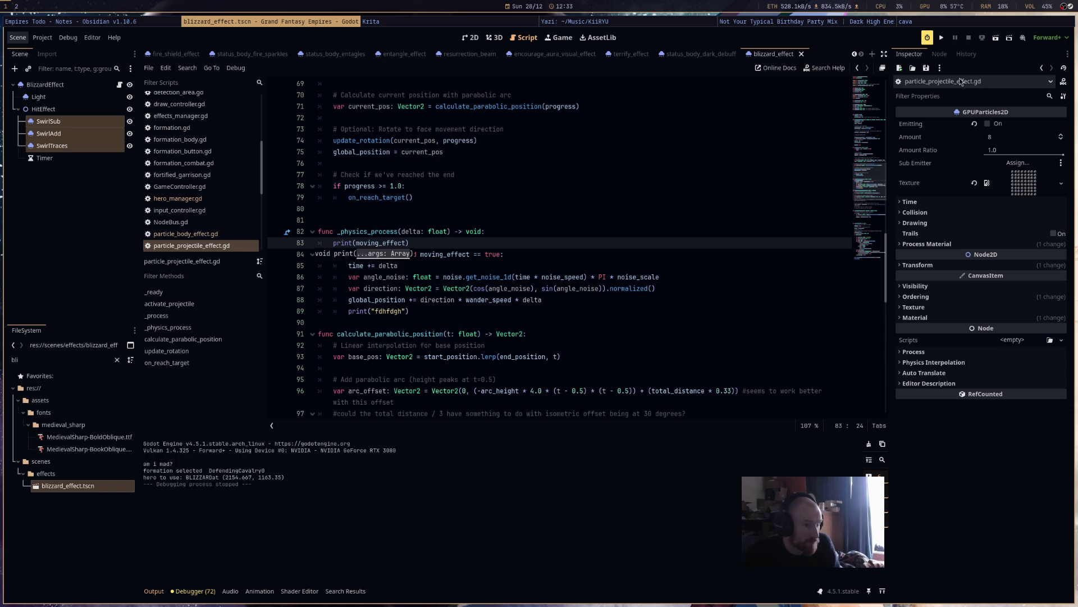
left_click(942, 37)
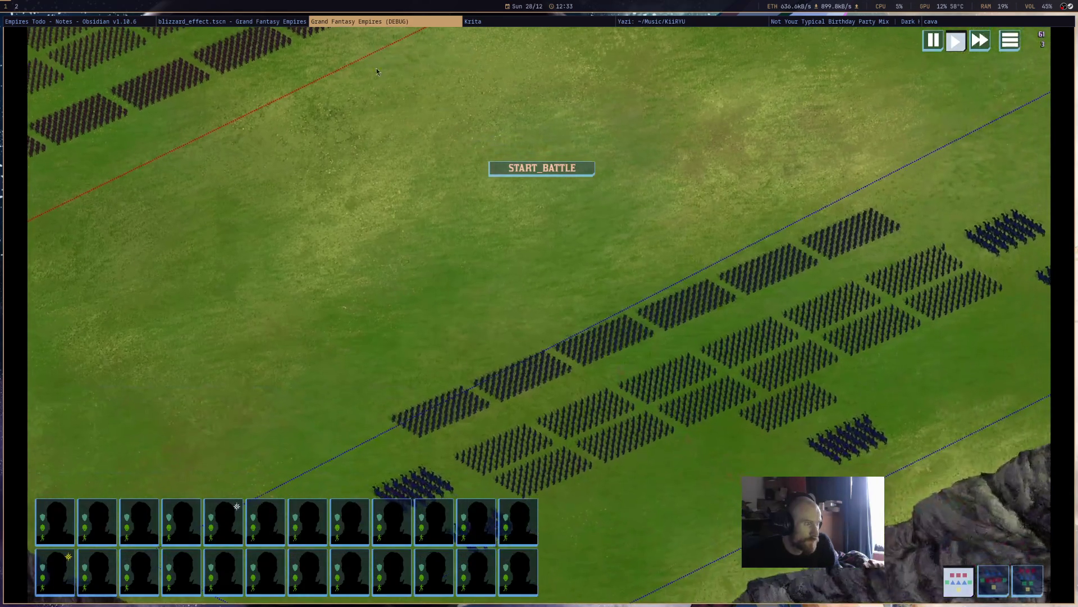
Check the editor output against the running game, stop it, and scroll through the script
left_click(287, 22)
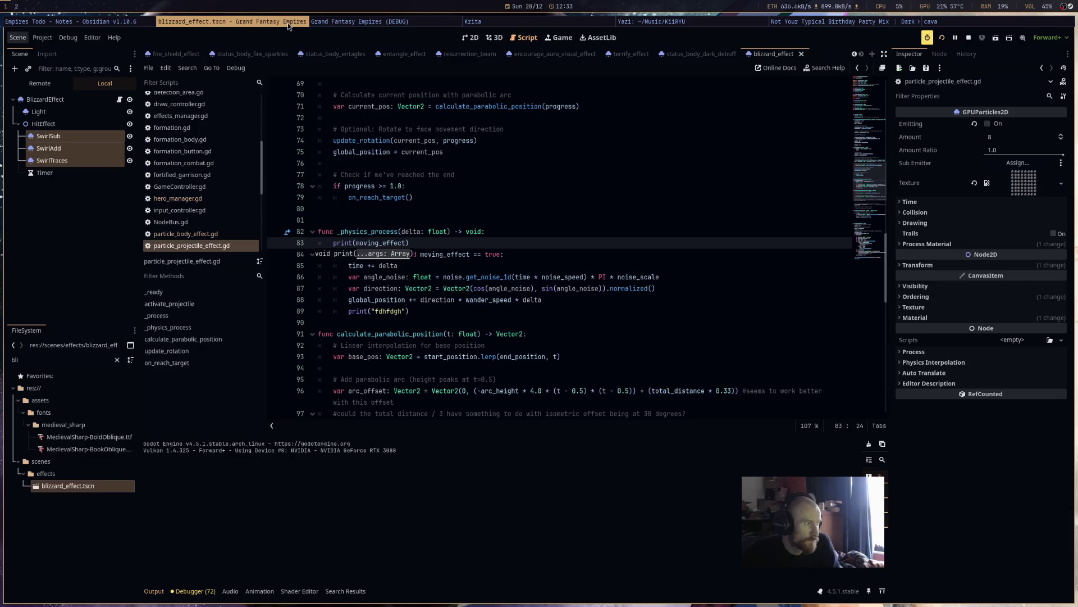
left_click(345, 23)
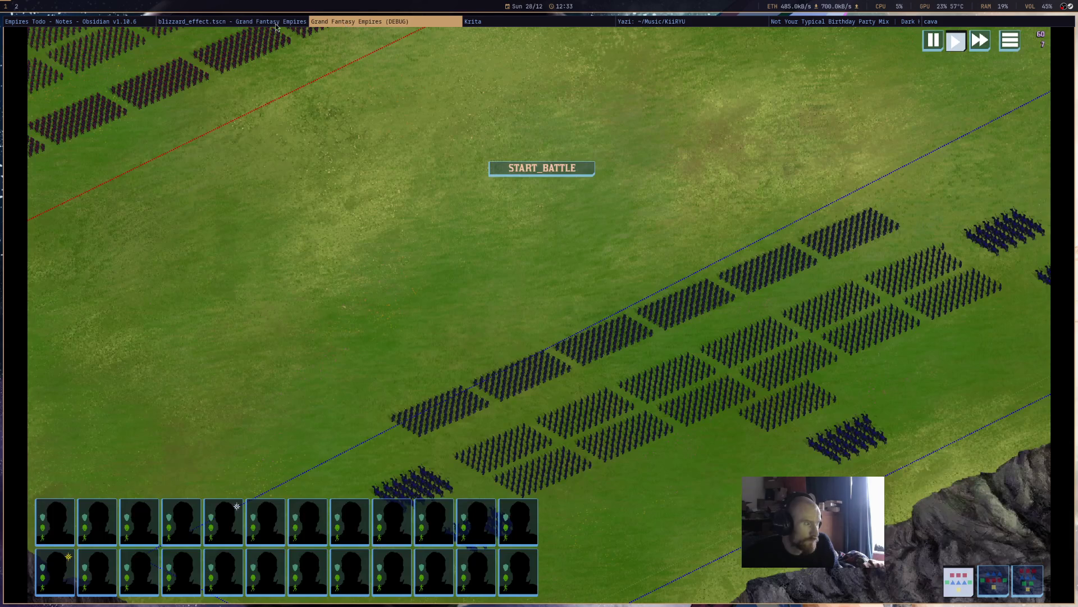
left_click(275, 23)
left_click(967, 39)
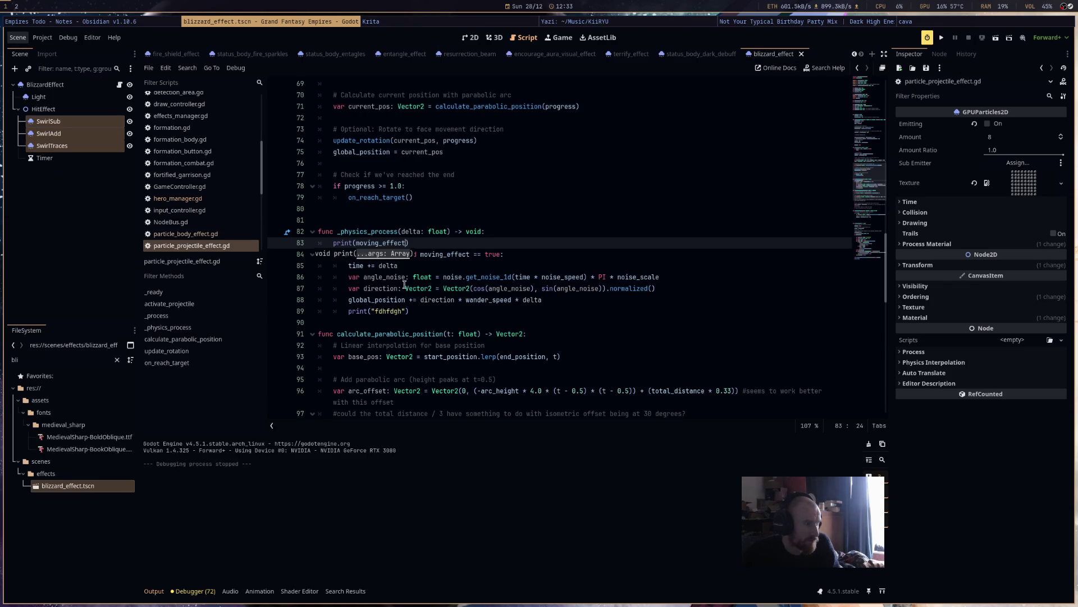
scroll(537, 360, "up", 6)
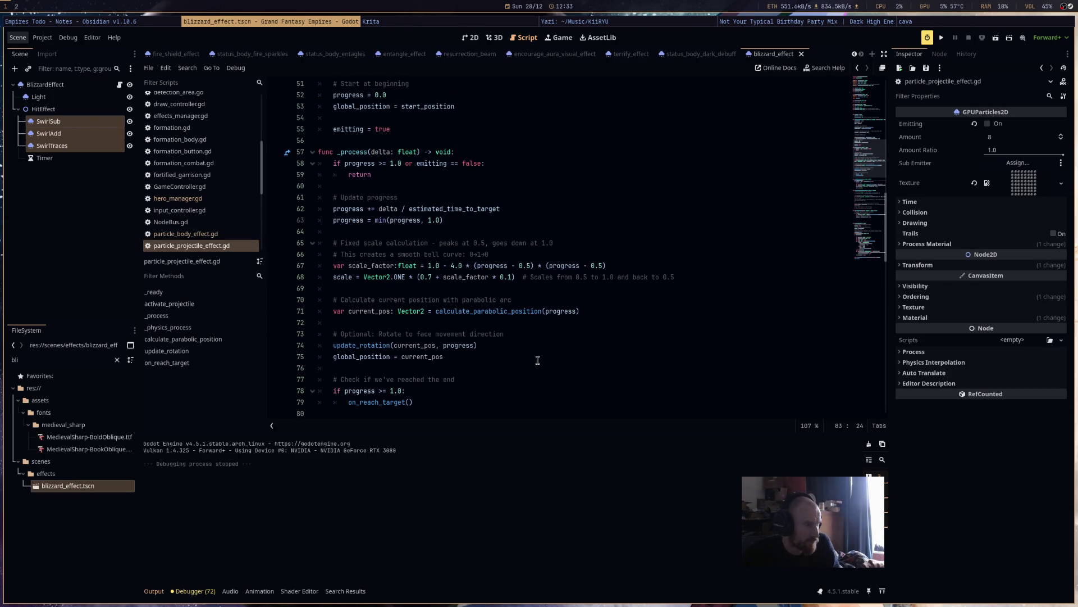
scroll(537, 360, "up", 12)
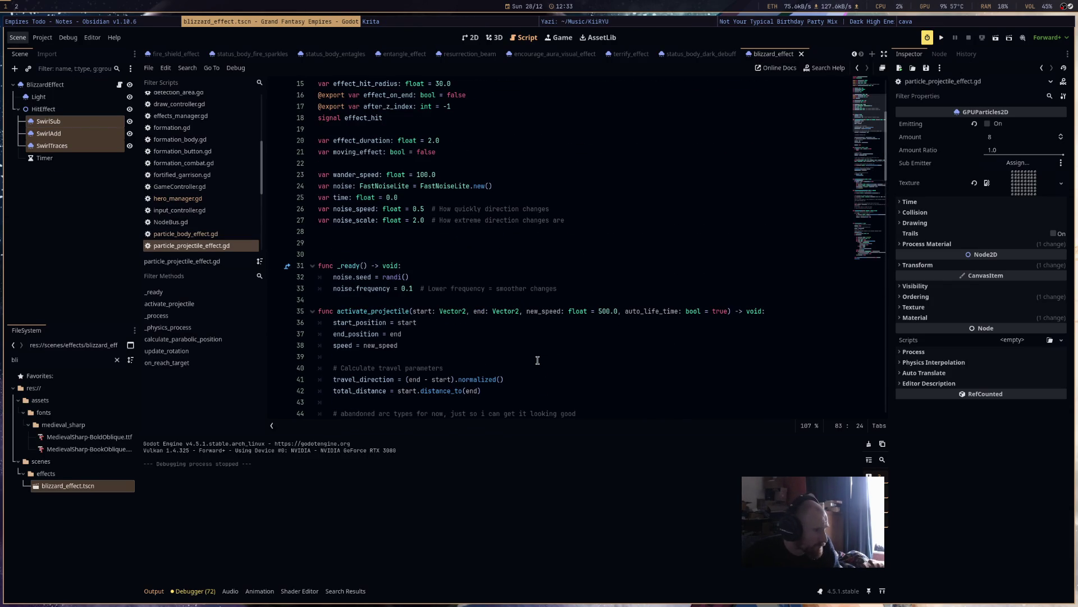
scroll(538, 360, "up", 3)
scroll(537, 360, "down", 13)
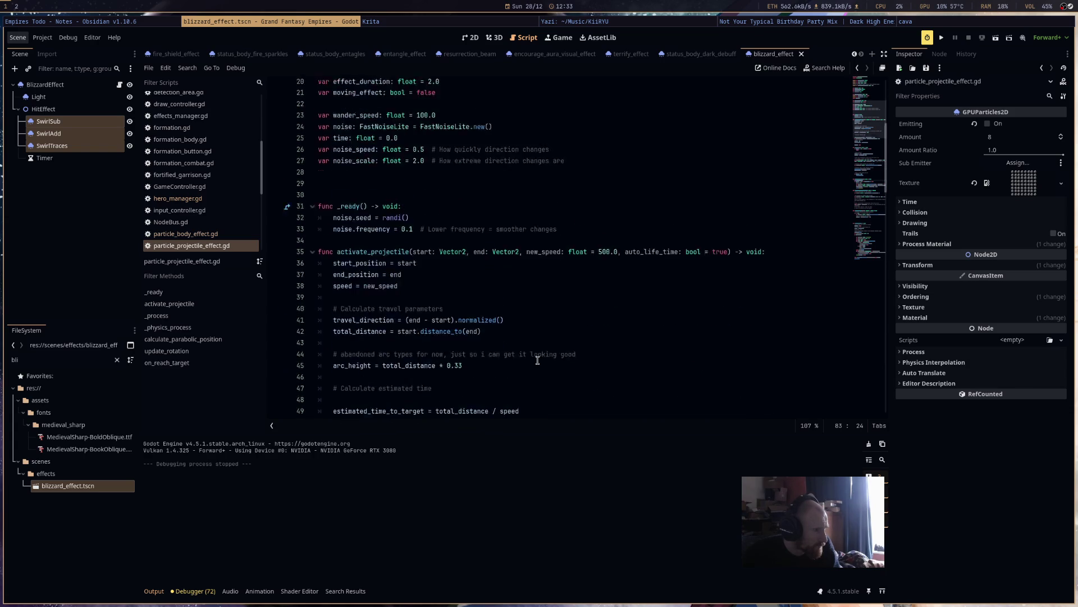
Relaunch the game, cast Blizzard from a hero onto the formations, and return to the editor
left_click(941, 38)
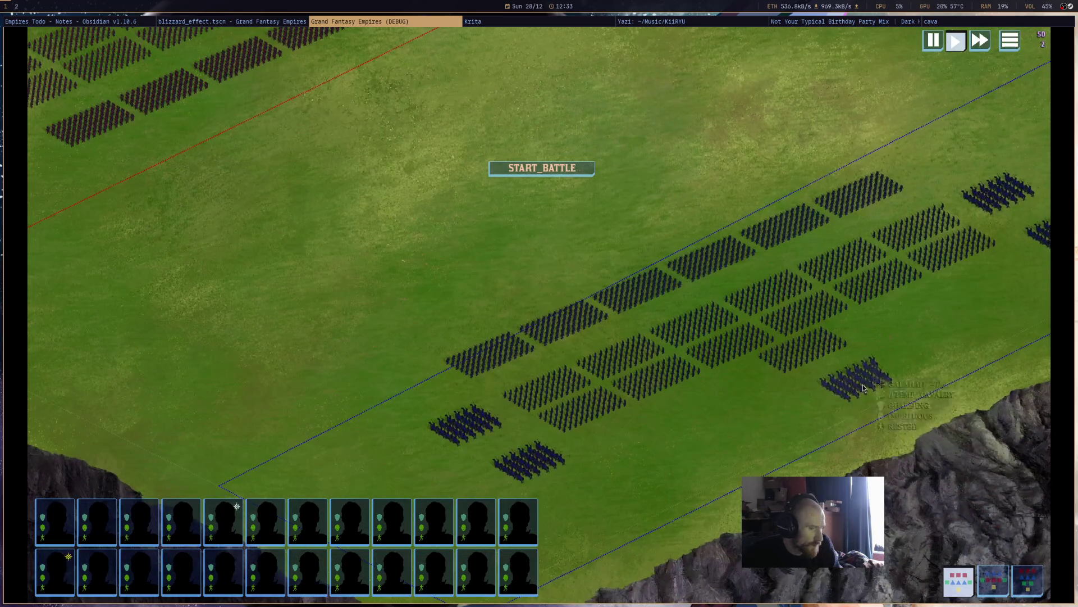
left_click(534, 302)
left_click(578, 299)
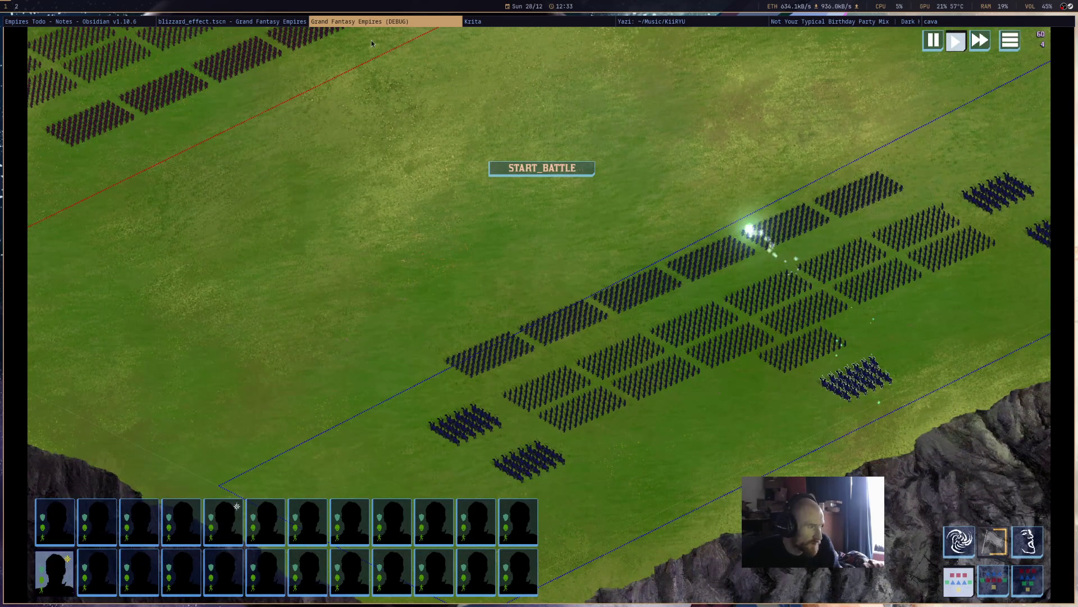
left_click(238, 23)
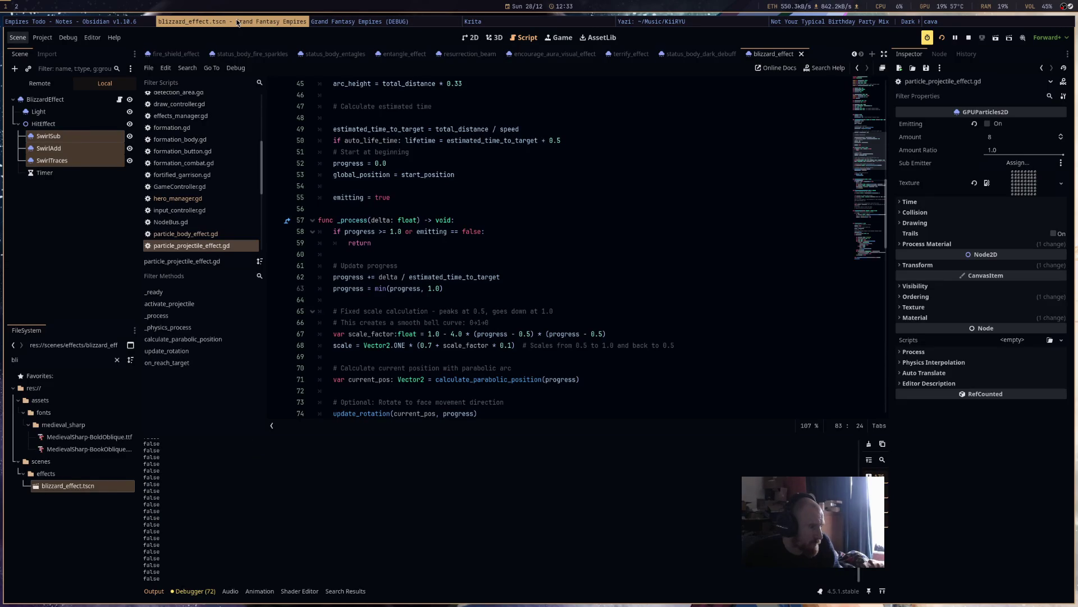
Stop the game and delete the print(moving_effect) line from the projectile script
left_click(366, 22)
left_click(265, 20)
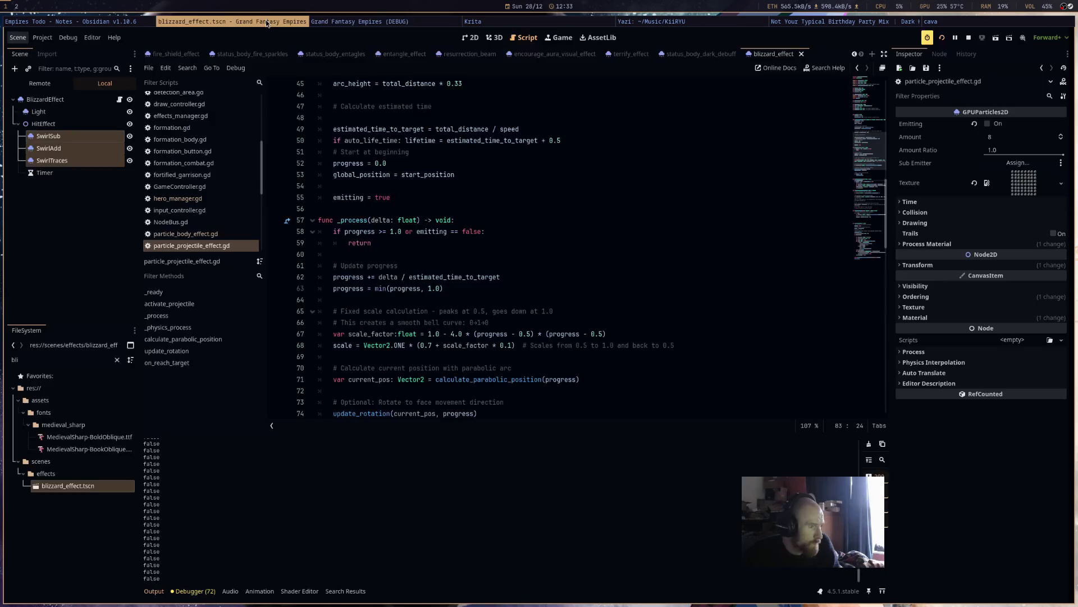
left_click(968, 37)
scroll(441, 257, "down", 9)
scroll(441, 257, "down", 1)
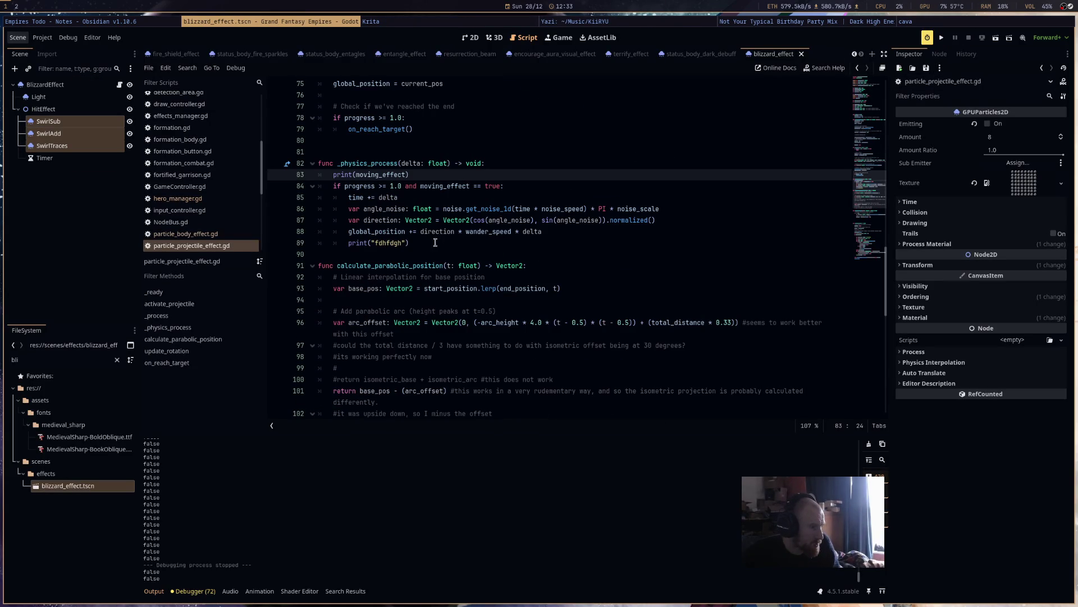
key("shift+Home")
key("BackSpace")
key("BackSpace")
Review the BLIZZARD case's moving_effect = true line 336 in hero_manager.gd, then rerun the game
left_click(212, 197)
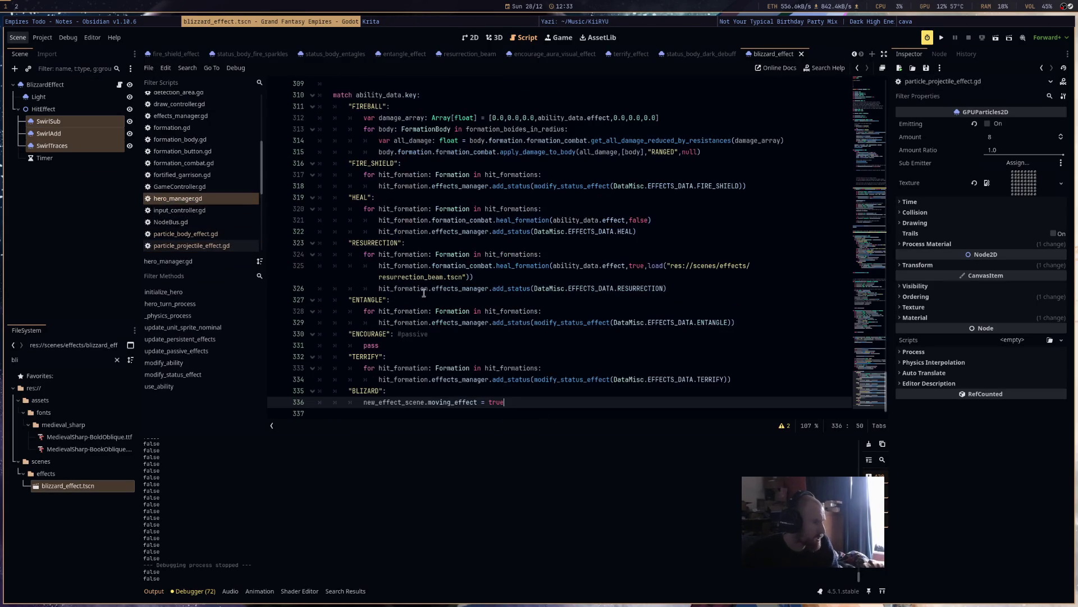
left_click_drag(346, 403, 296, 402)
left_click(478, 402)
key("shift+End")
key("Delete")
left_click(368, 390)
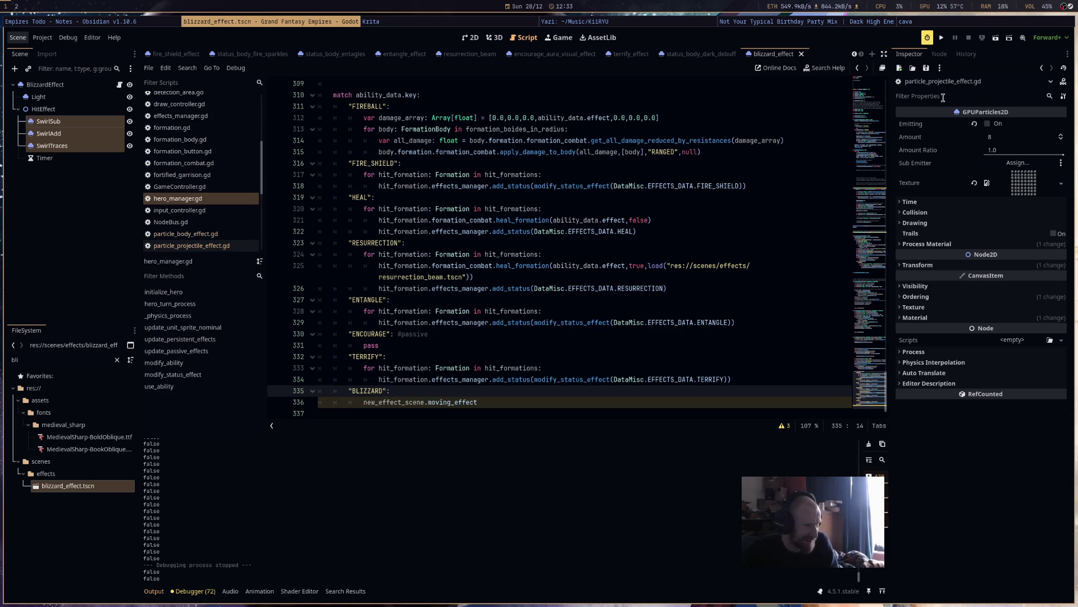
left_click(499, 401, "shift")
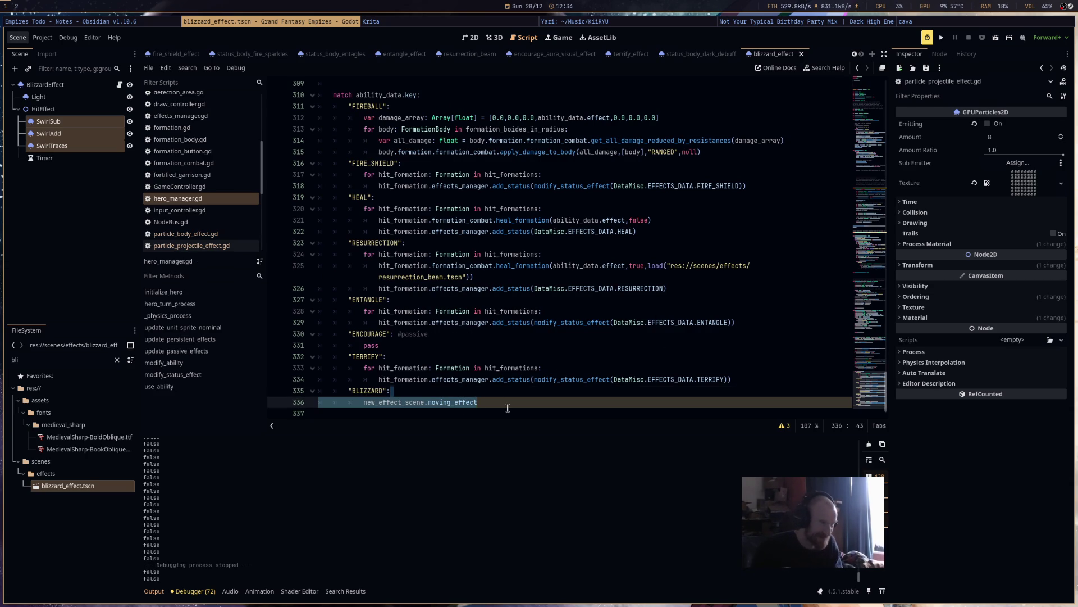
left_click(508, 407)
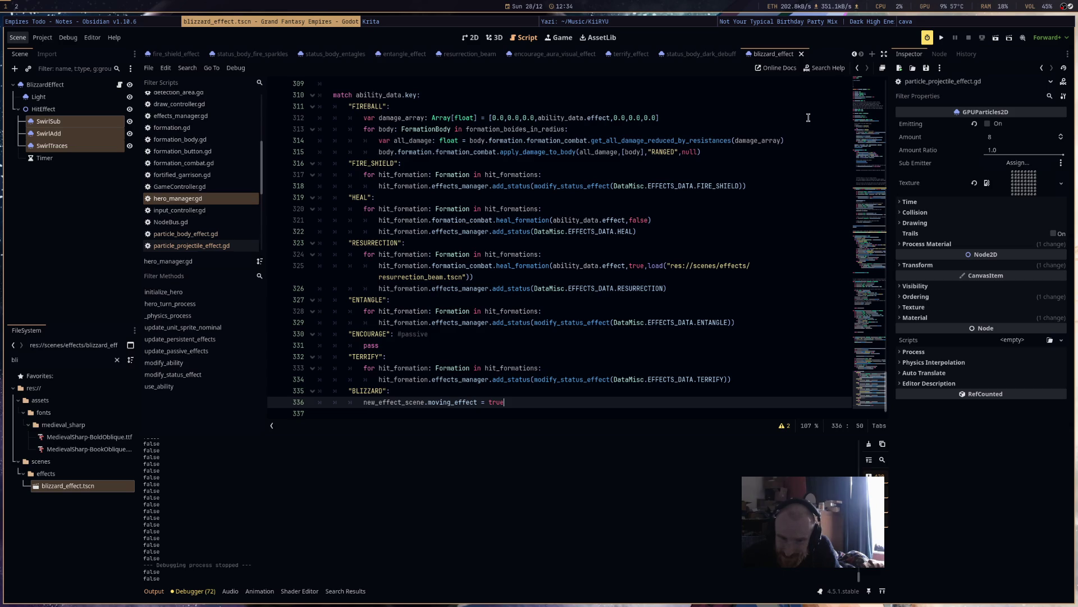
left_click(942, 37)
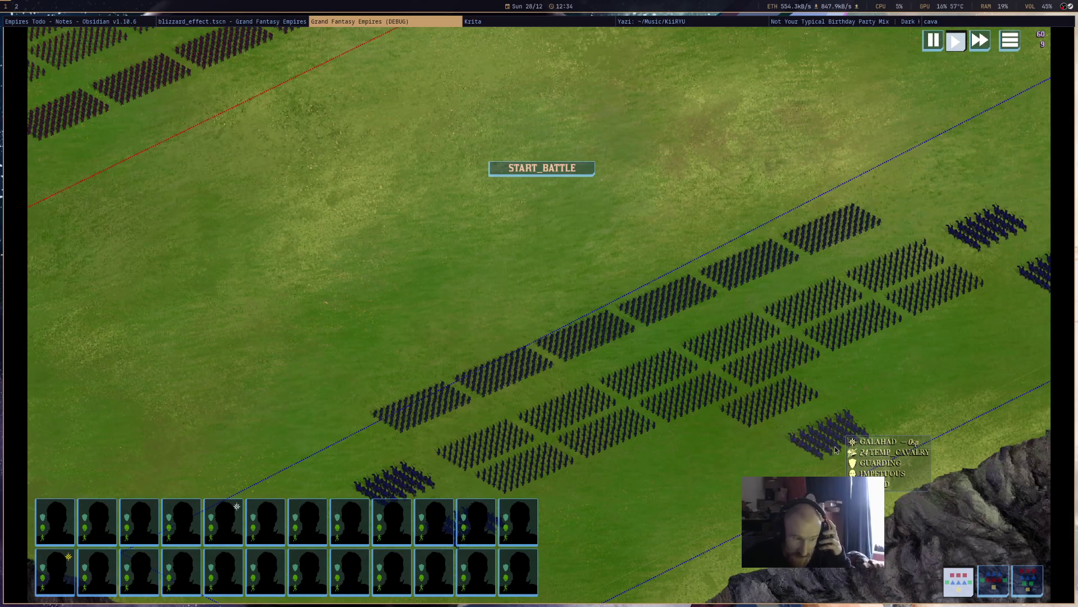
Select the cavalry hero, cast Blizzard on the enemy formations, and return to the editor
left_click(836, 451)
left_click(958, 542)
left_click(568, 248)
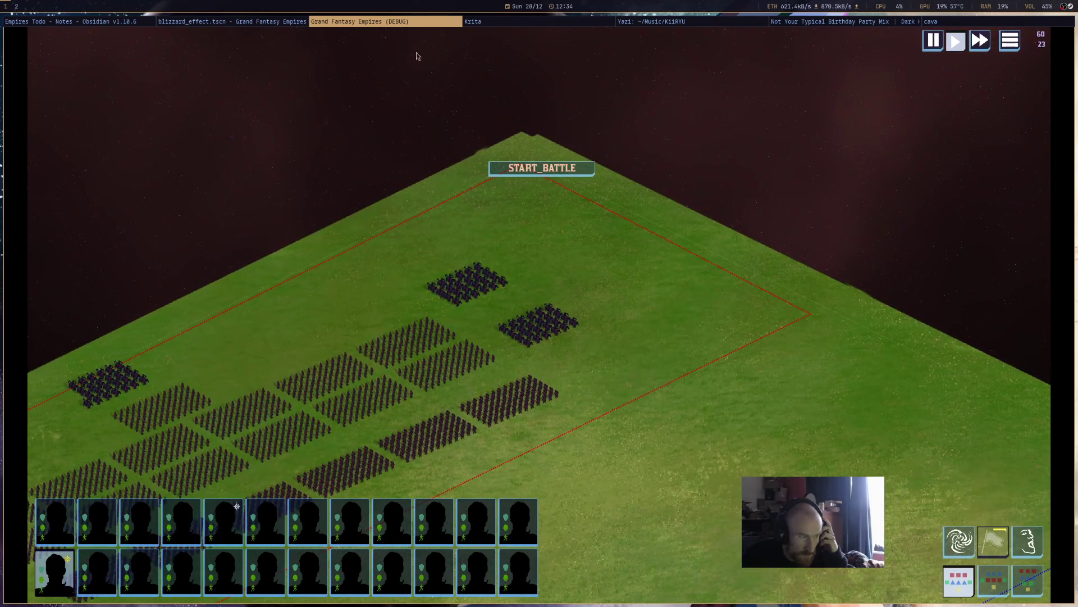
left_click(234, 23)
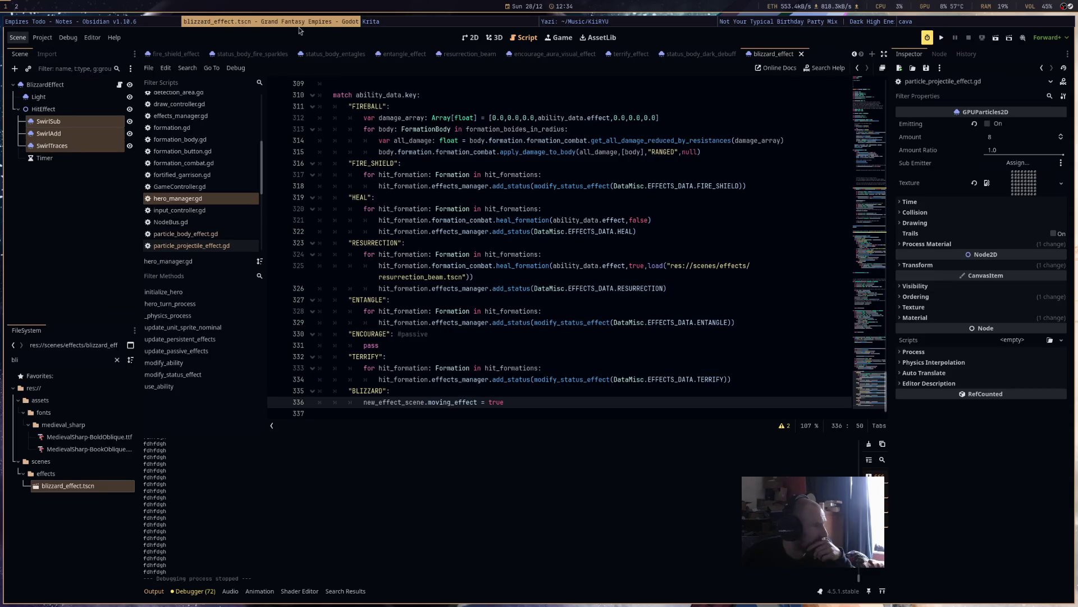
In particle_projectile_effect.gd set noise_speed 0.7, noise_scale 3.0 and wander_speed 30.0, then save
left_click(218, 247)
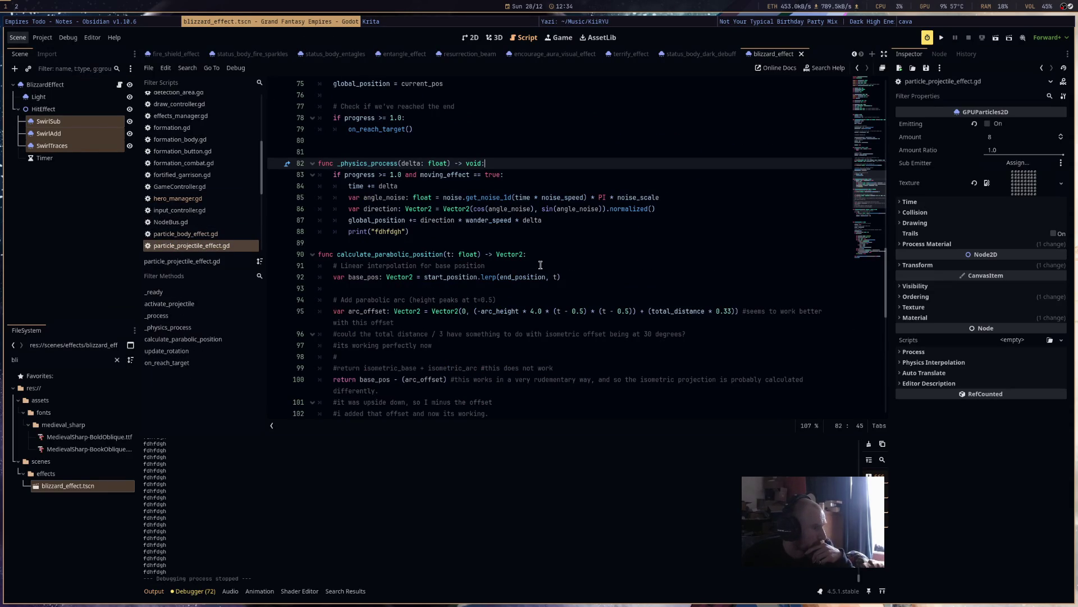
scroll(541, 265, "up", 20)
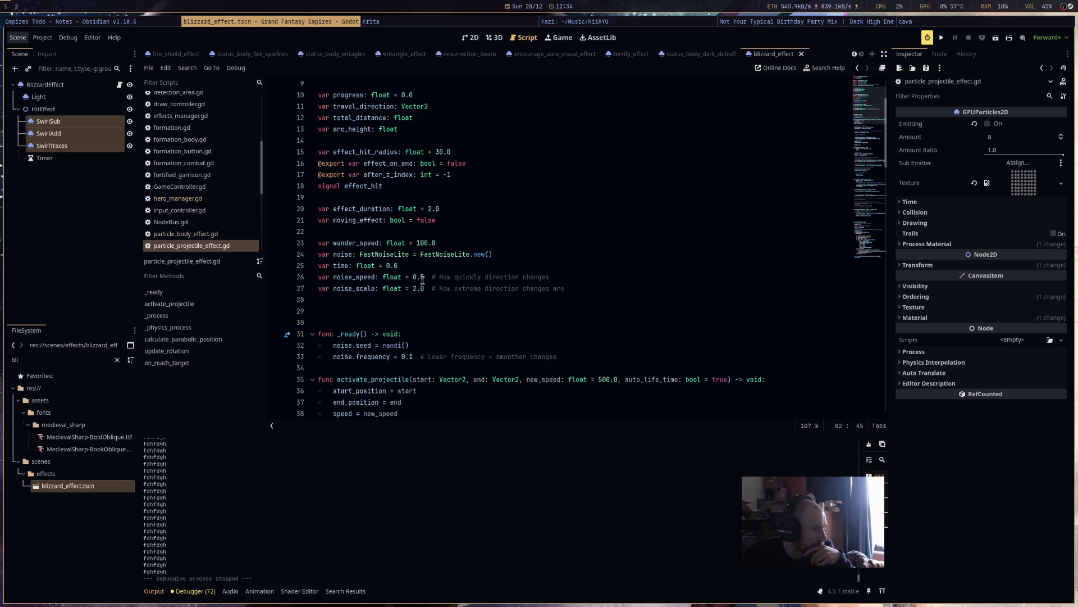
left_click(416, 288)
left_click(416, 278)
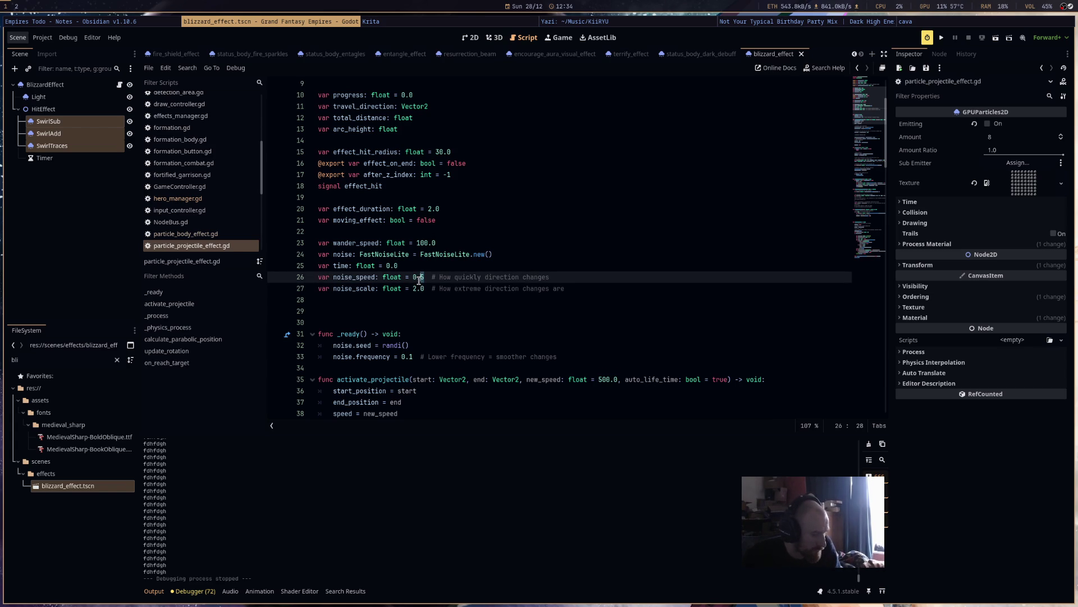
type("7")
left_click(415, 288)
type("3")
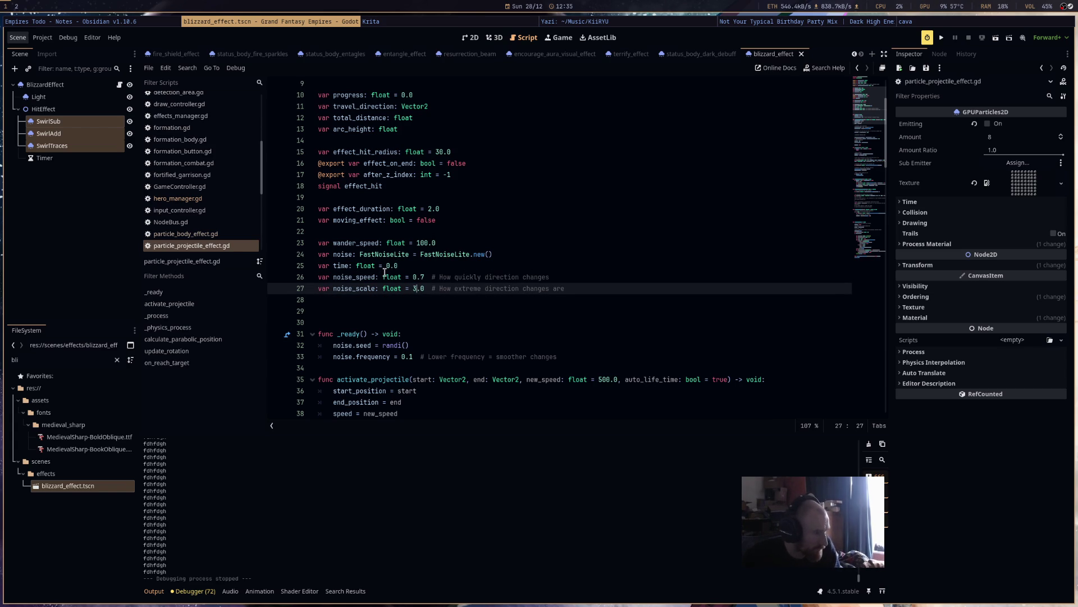
left_click(421, 243)
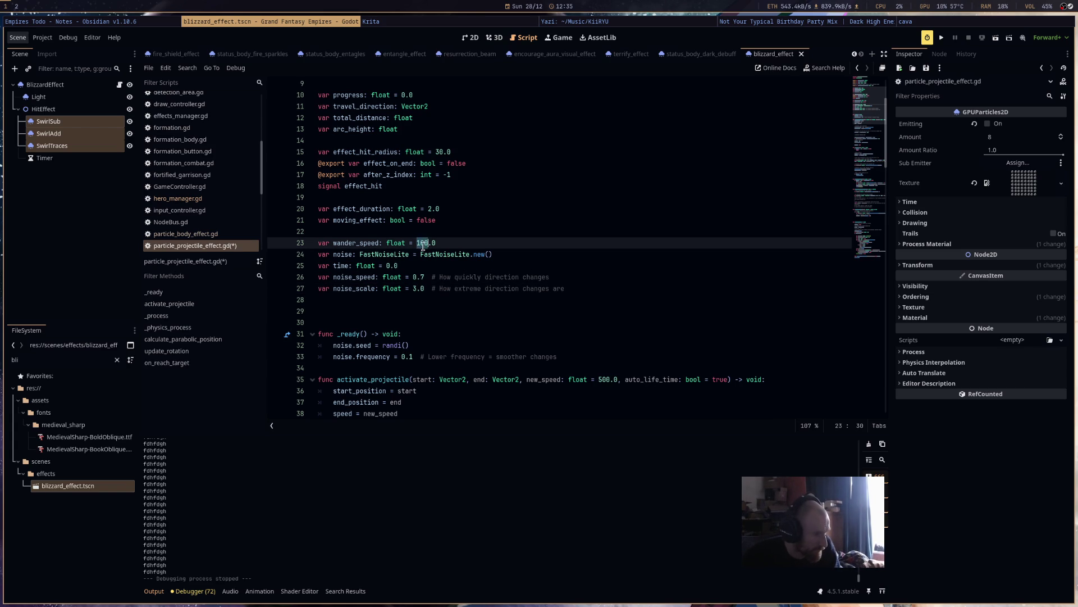
type("3")
key("ctrl+s")
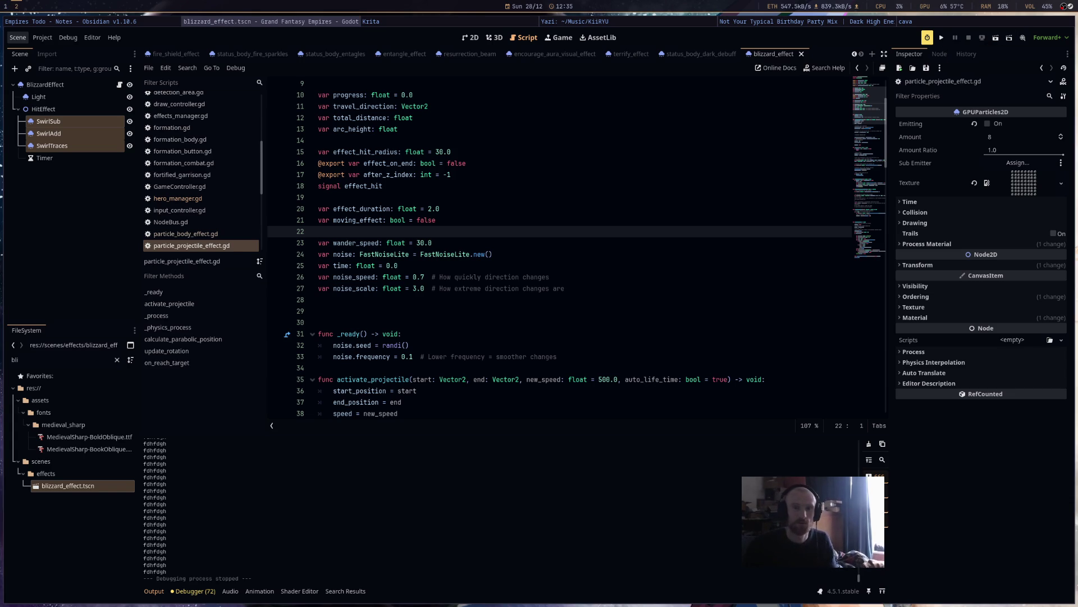
key("super+Left")
key("super+Left")
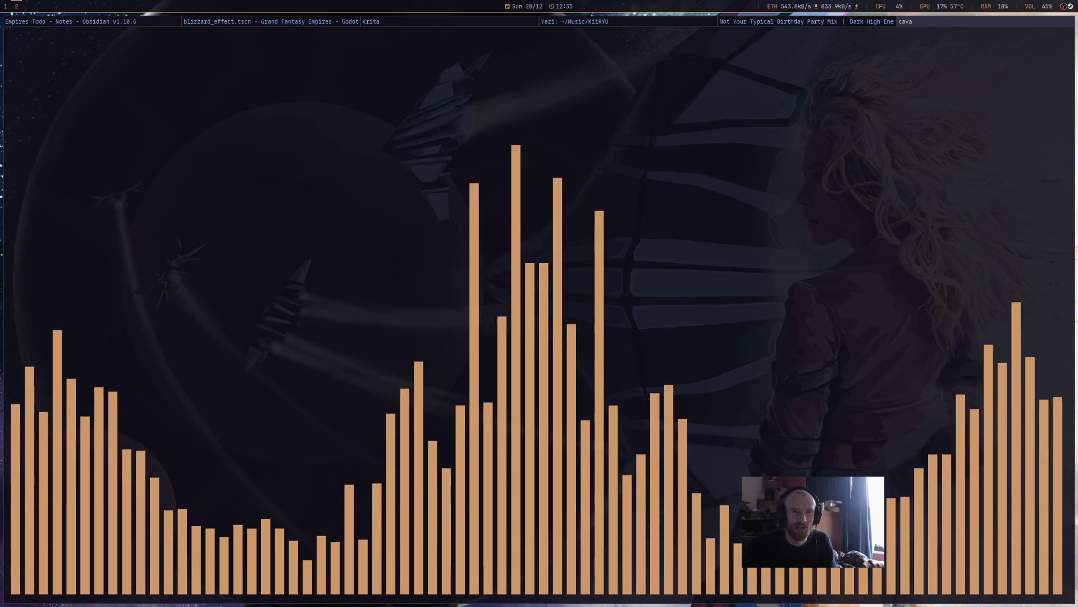
Open the channel's YouTube home page in a new tab via the Studio account menu's Your channel
key("super+Right")
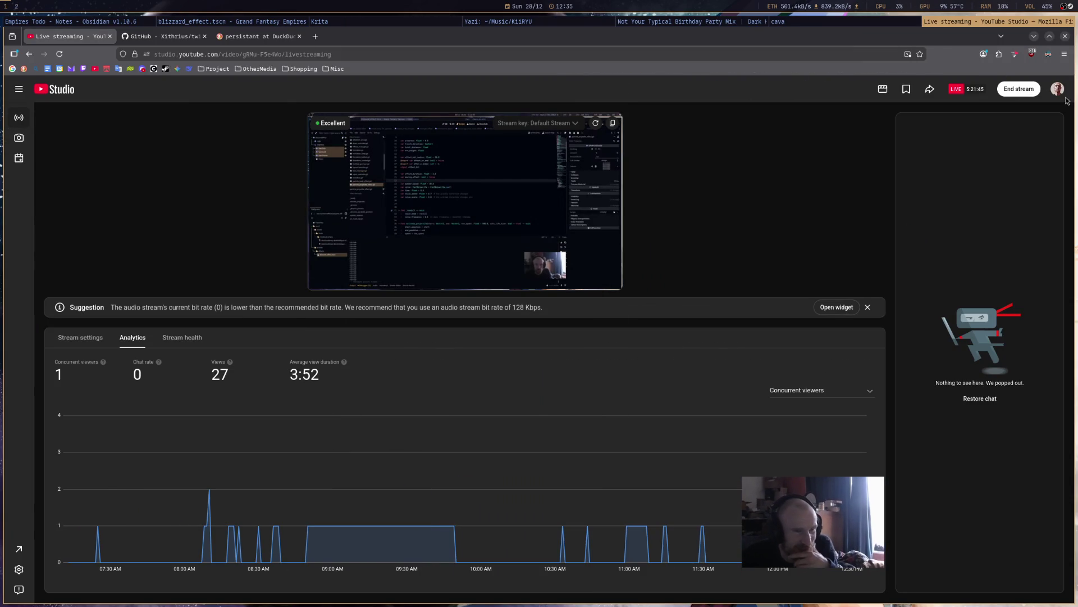
right_click(1060, 94)
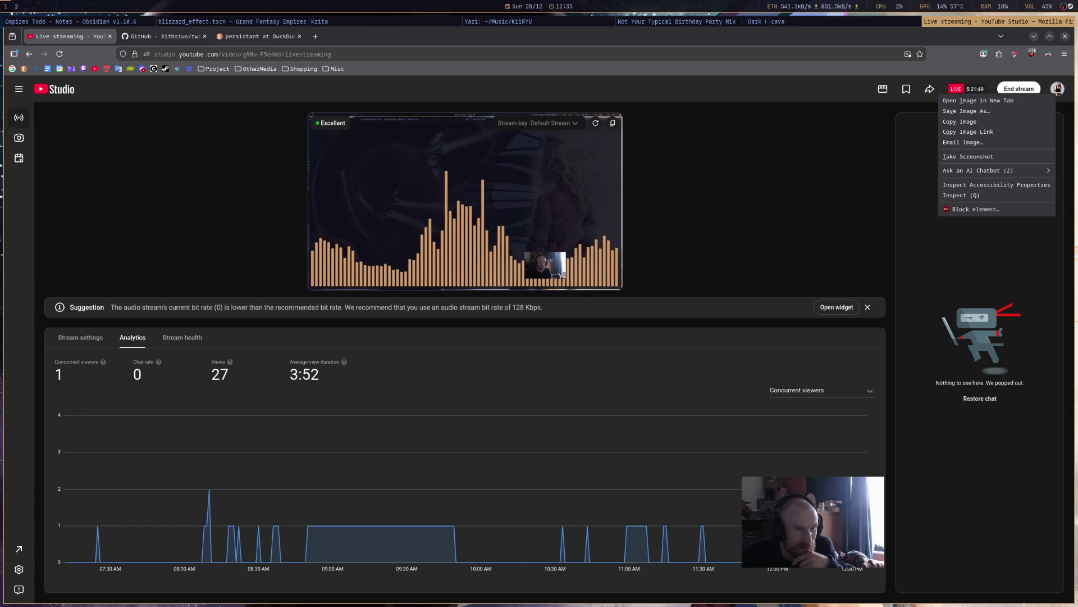
key("Escape")
left_click(1059, 91)
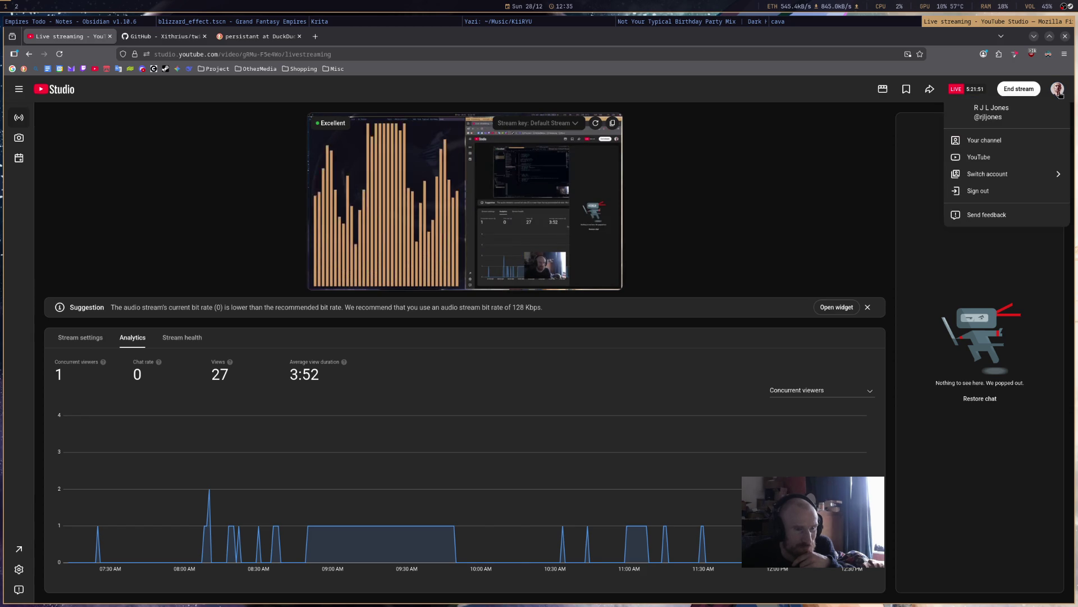
middle_click(999, 146)
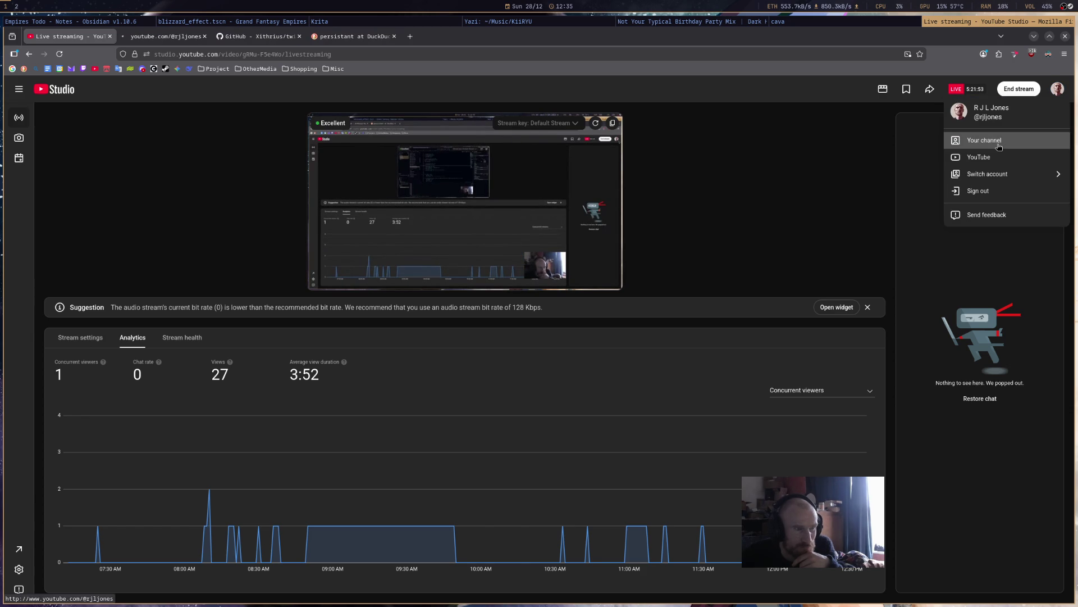
left_click(166, 38)
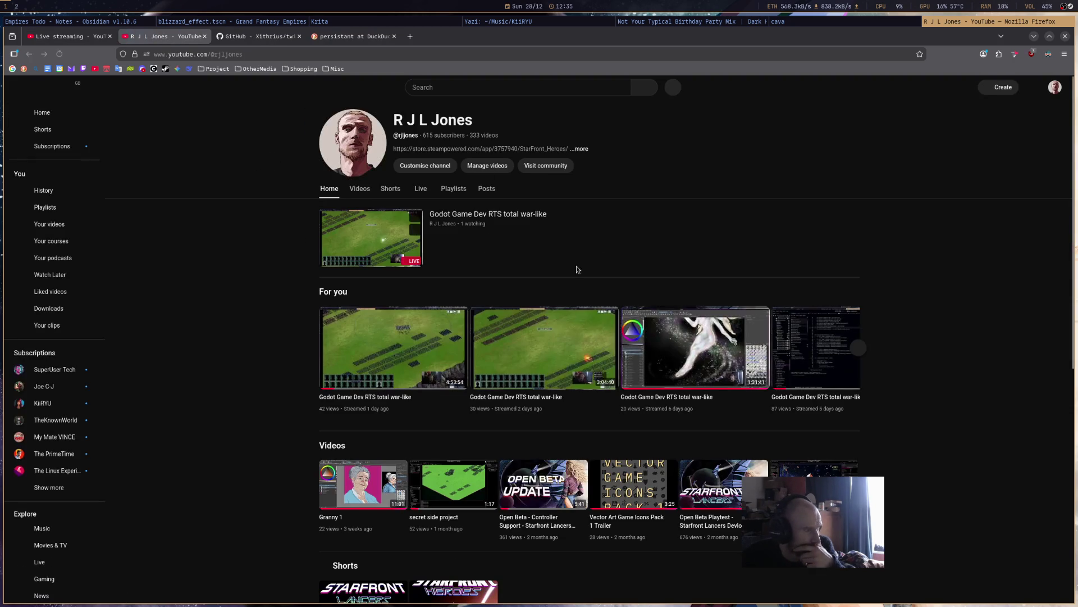
Watch the Starfront Lancers Devlog #6 video from about 4 minutes, then go back to Videos
scroll(306, 366, "down", 5)
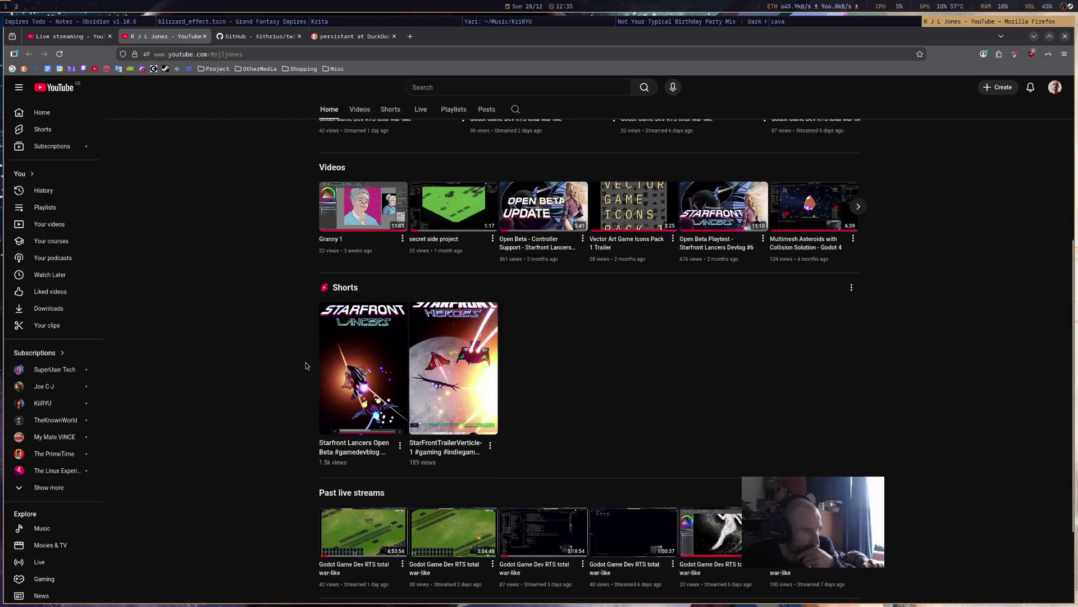
scroll(307, 366, "down", 2)
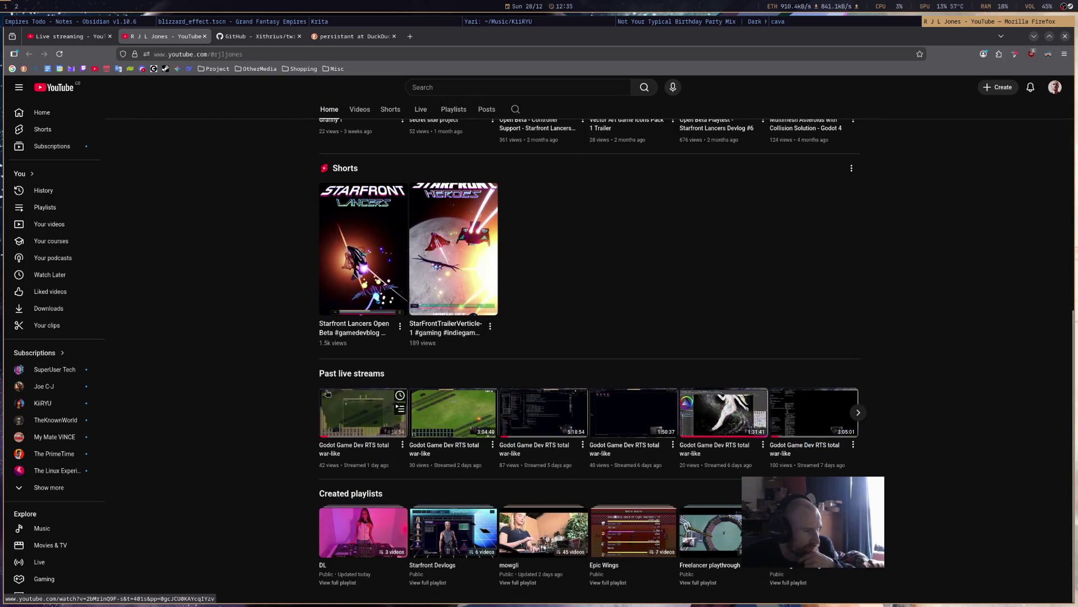
scroll(327, 394, "up", 7)
left_click(360, 189)
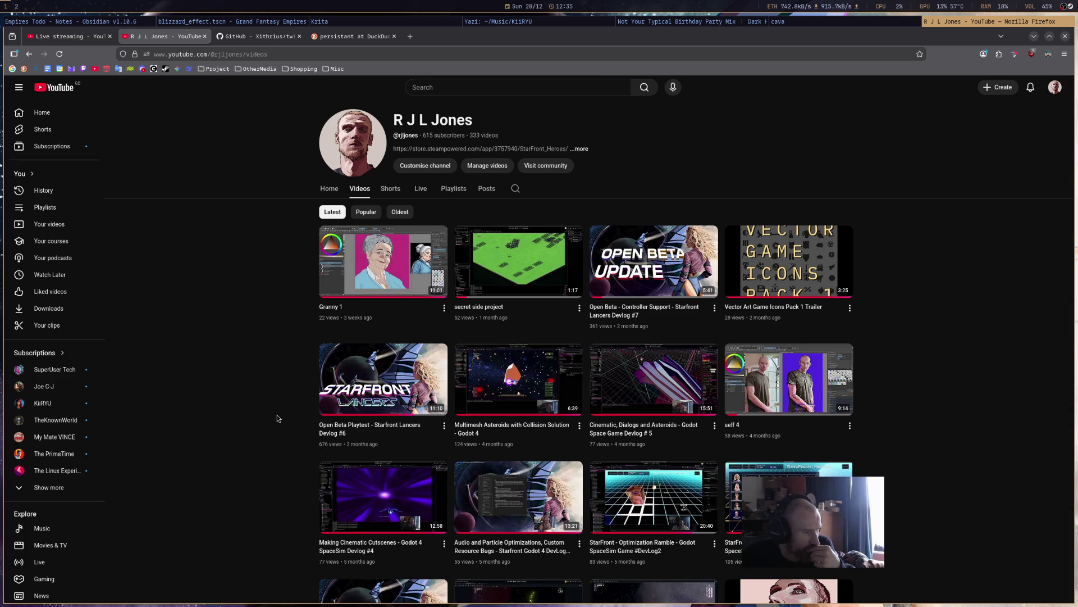
left_click(370, 389)
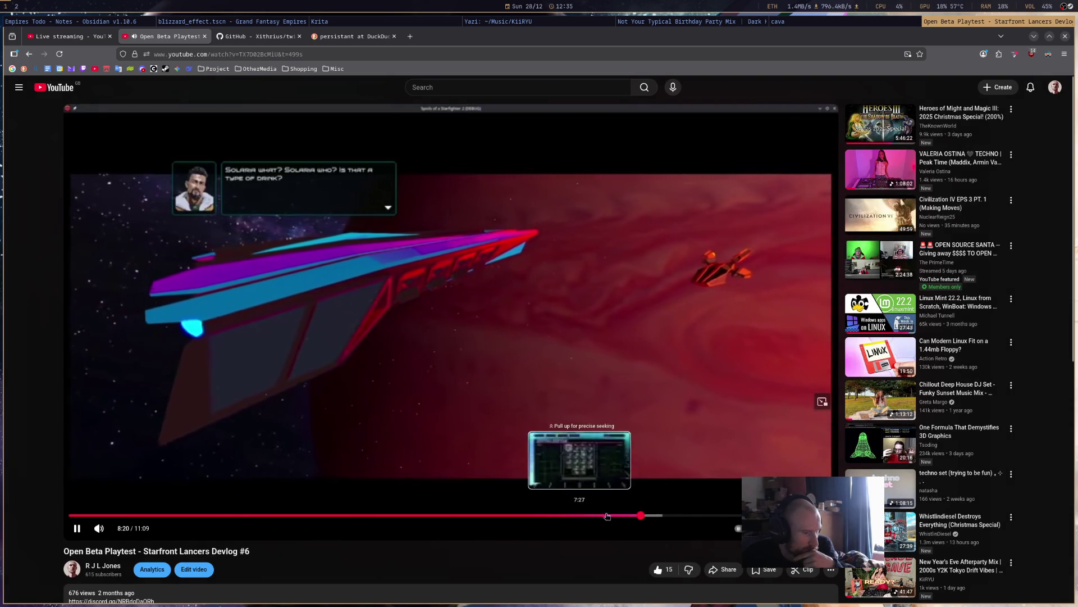
left_click(342, 514)
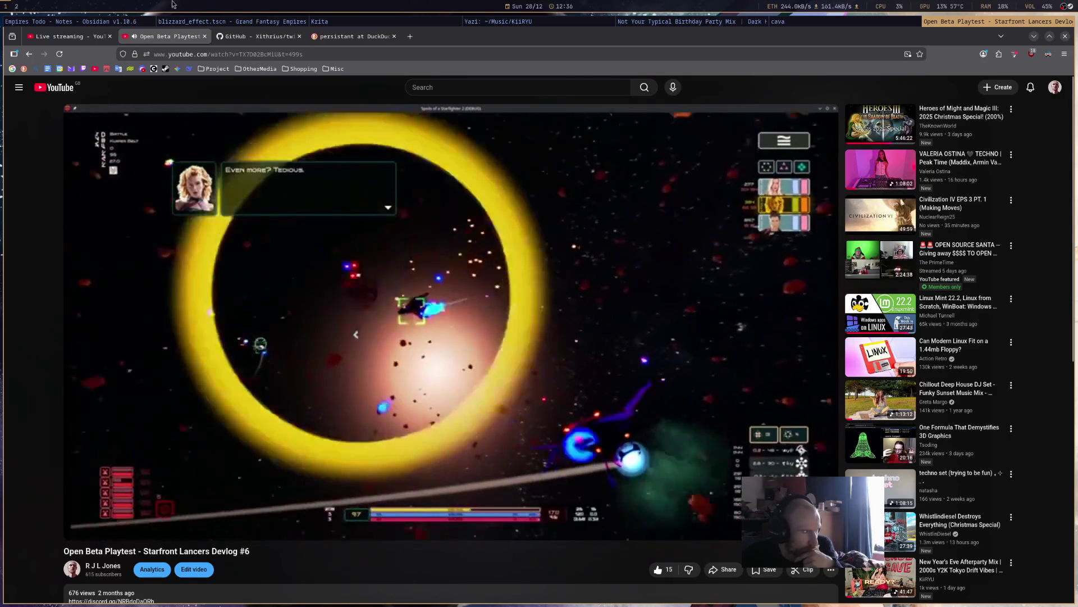
key("alt+Left")
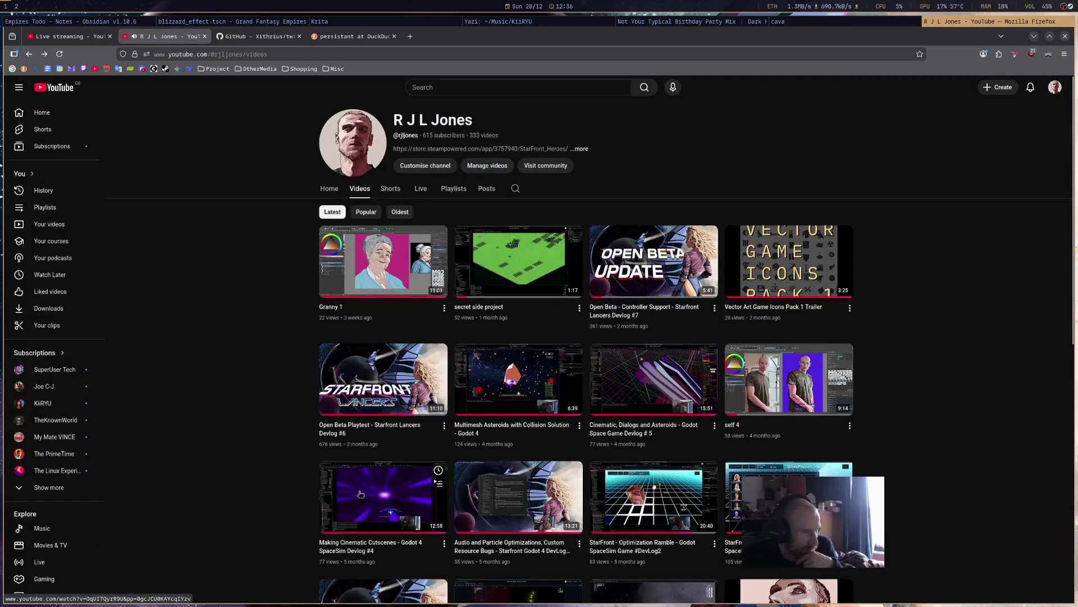
Scroll down the Videos grid and open the Grand Fantasy Heroes Game Trailer
scroll(272, 474, "down", 6)
scroll(269, 476, "down", 2)
scroll(268, 475, "down", 5)
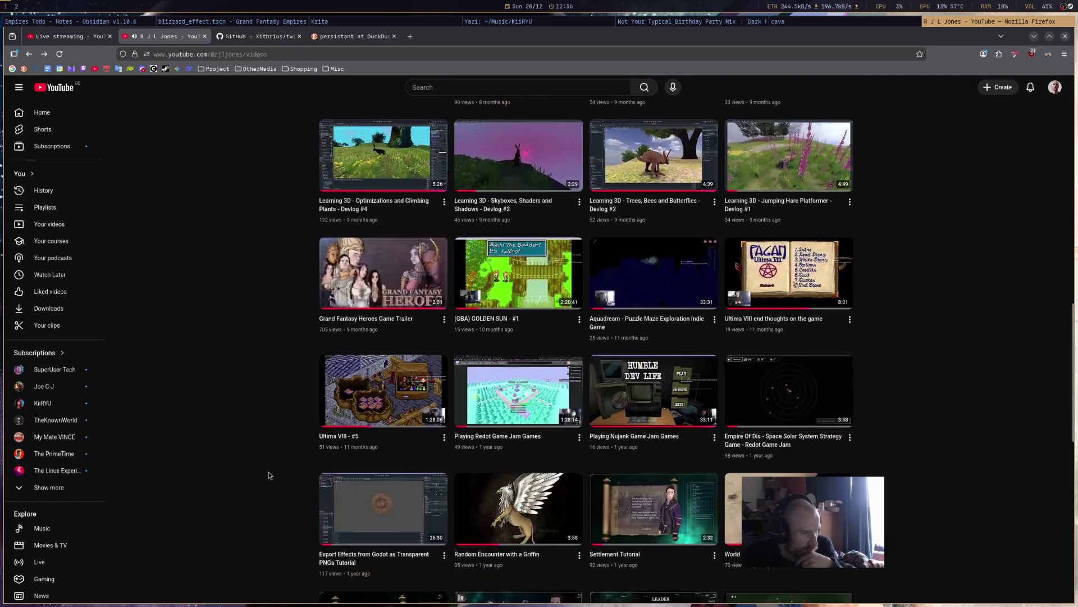
left_click(385, 292)
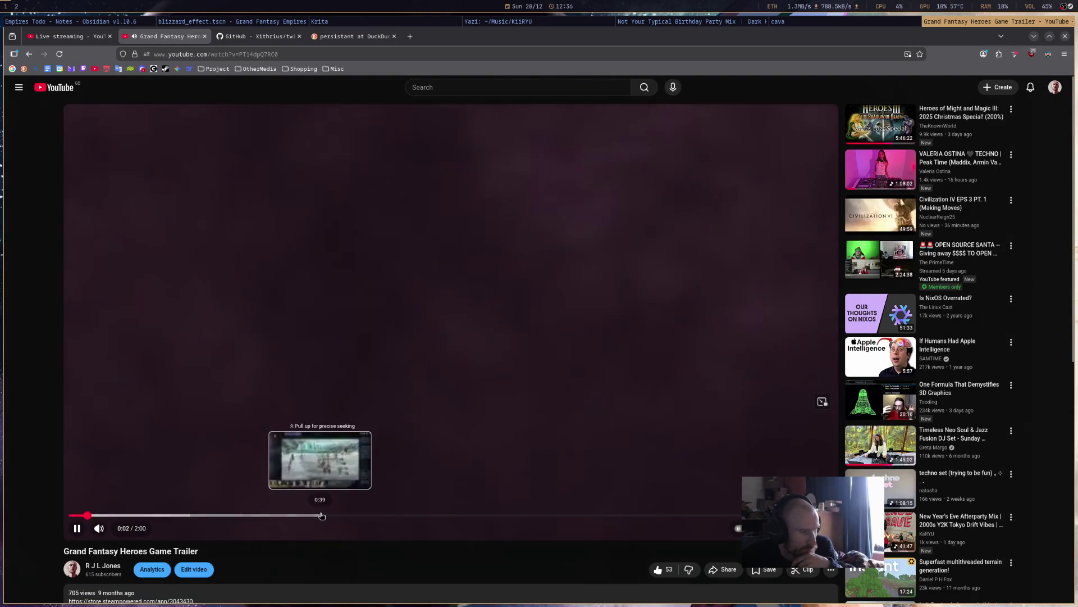
Skip the trailer ahead to its battle footage near 0:39, then close the browser window
left_click(321, 515)
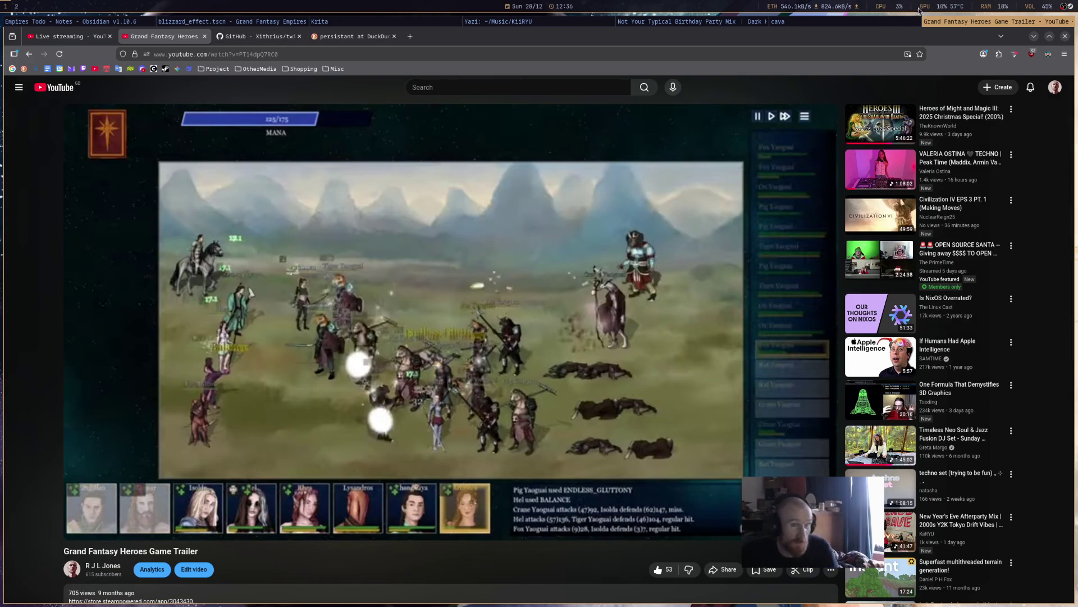
key("super+q")
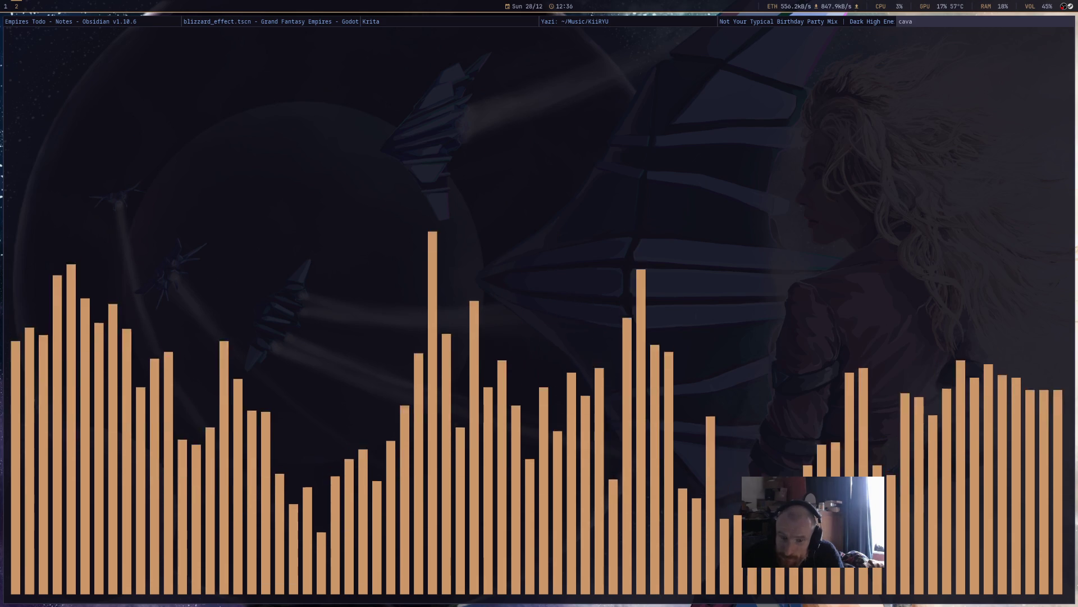
Back in Godot, look through hero_manager.gd and particle_body_effect.gd, then return to particle_projectile_effect.gd
left_click(347, 23)
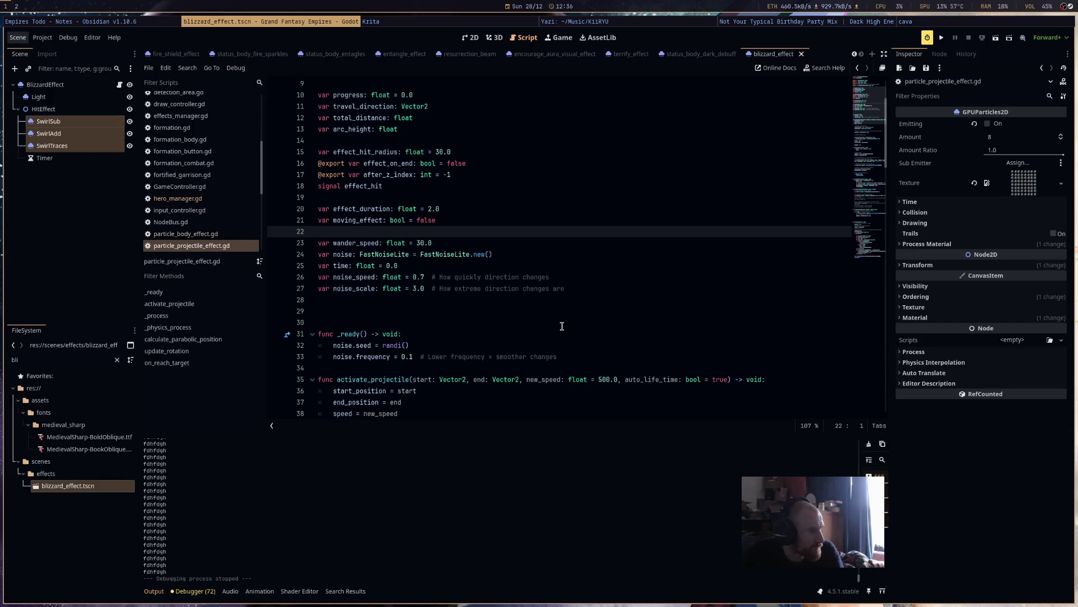
scroll(562, 325, "down", 4)
left_click(233, 199)
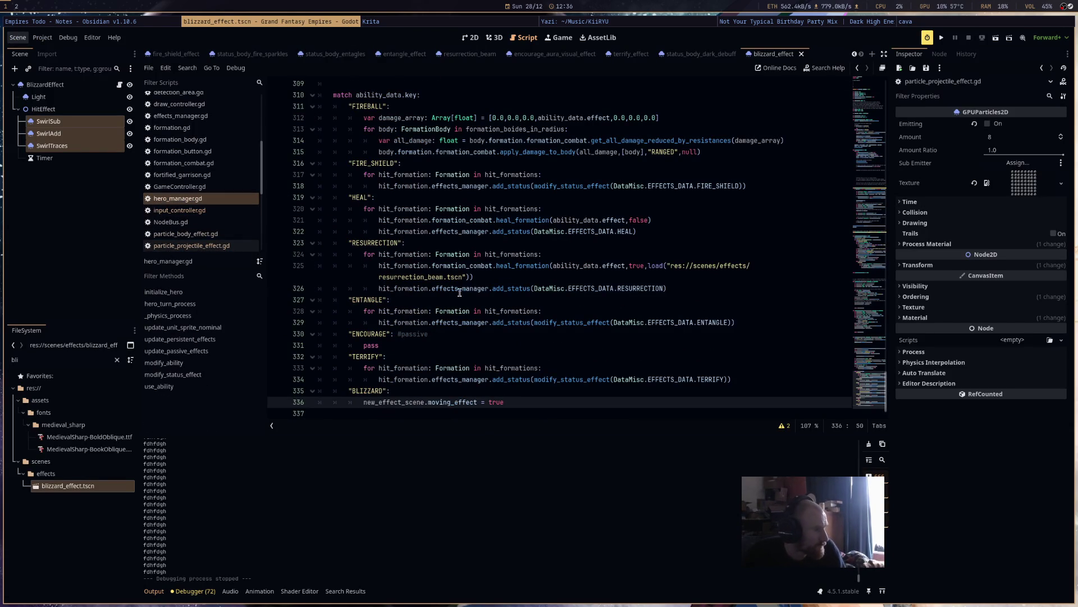
left_click(217, 246)
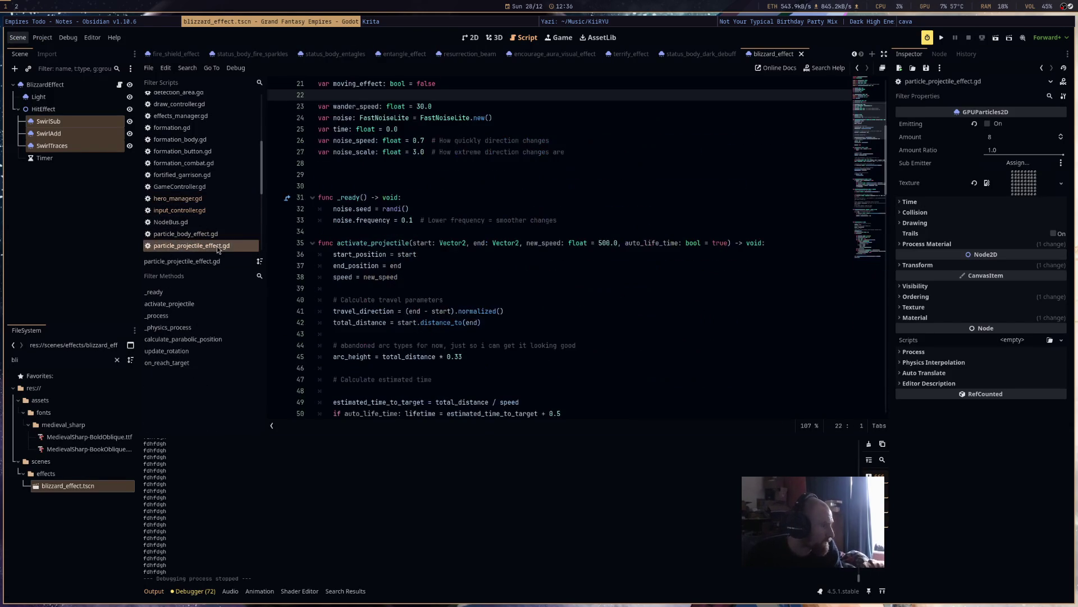
left_click(218, 235)
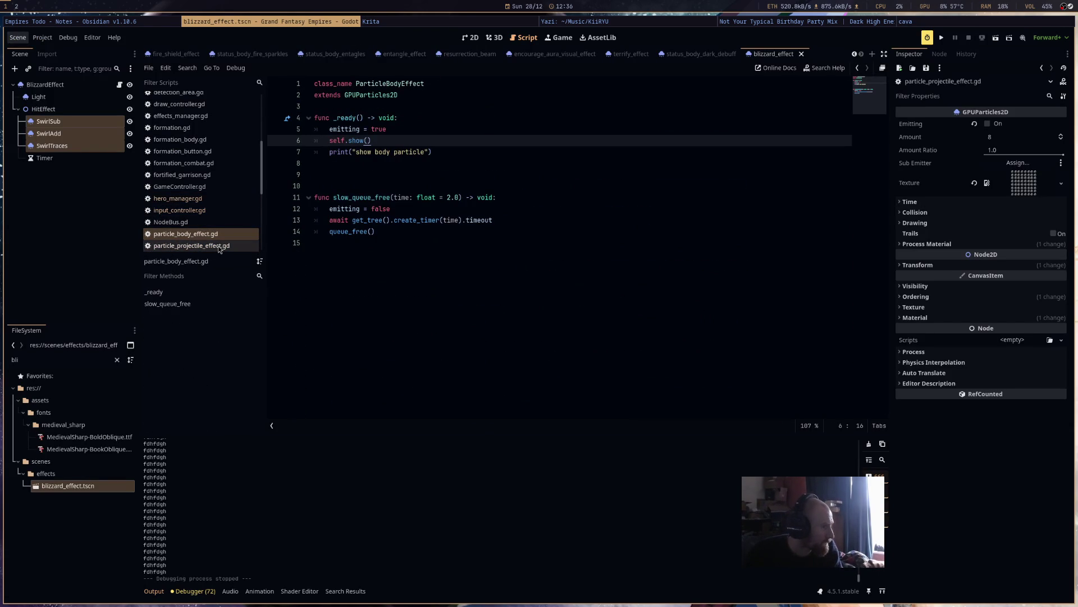
left_click(211, 199)
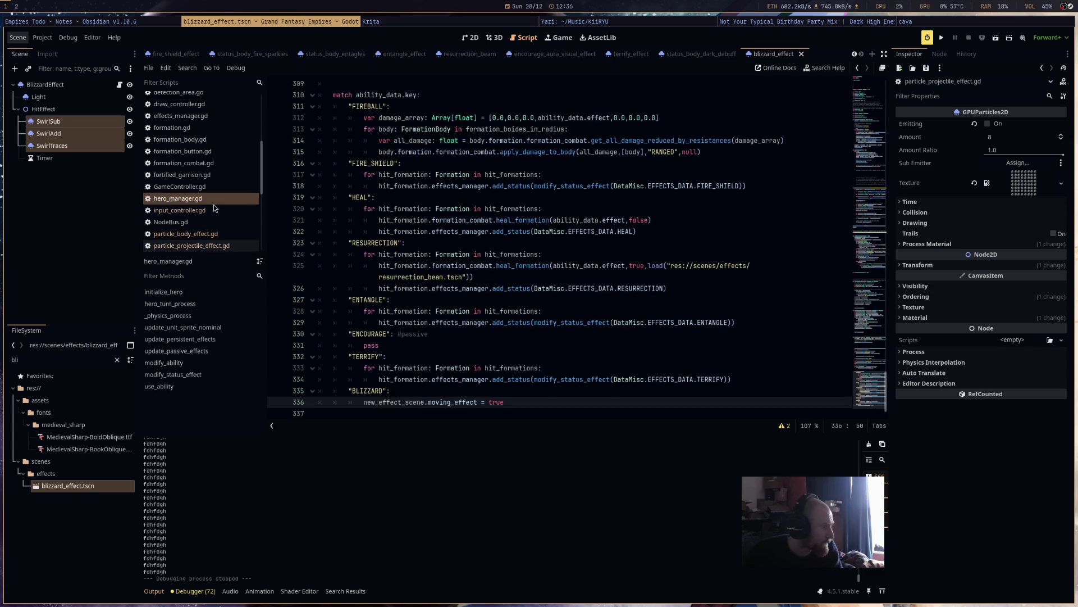
scroll(214, 224, "up", 2)
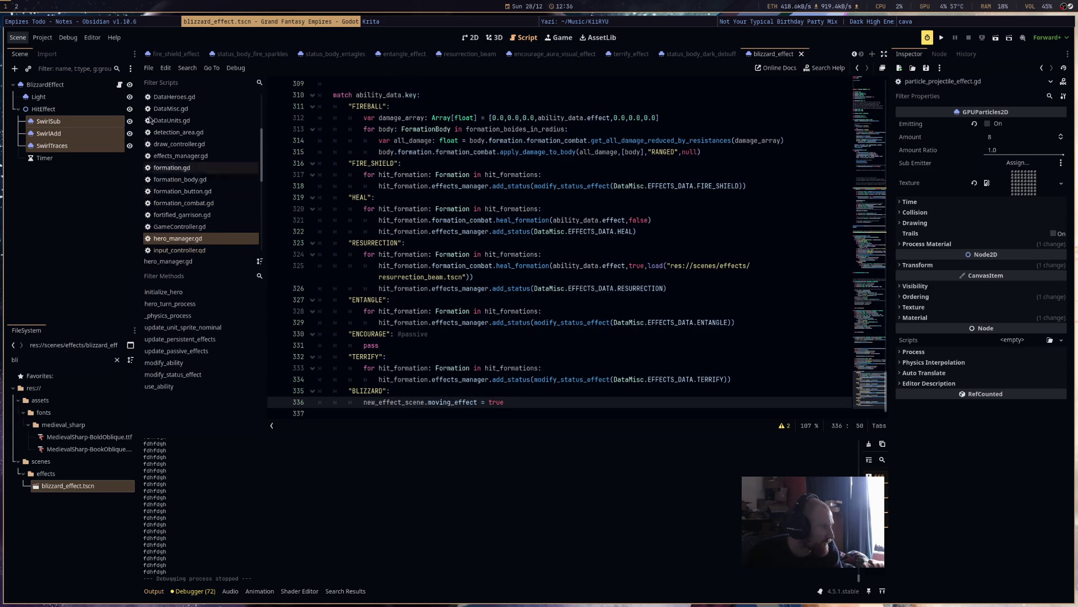
key("alt+Left")
Remove the debug print on line 88 of _physics_process and run the game
scroll(425, 319, "down", 15)
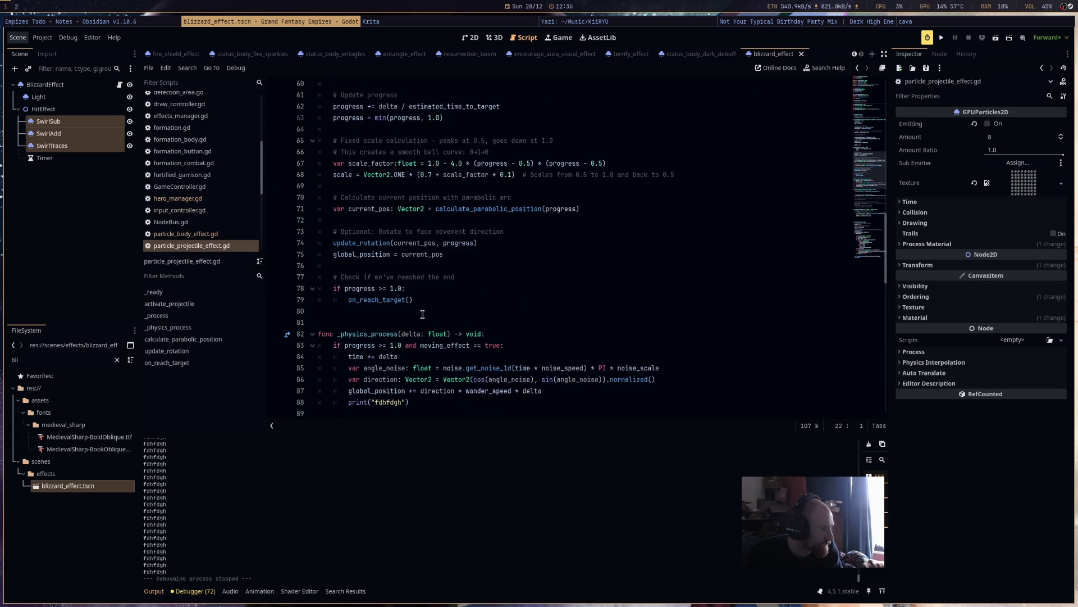
scroll(425, 320, "down", 2)
left_click_drag(410, 333, 316, 329)
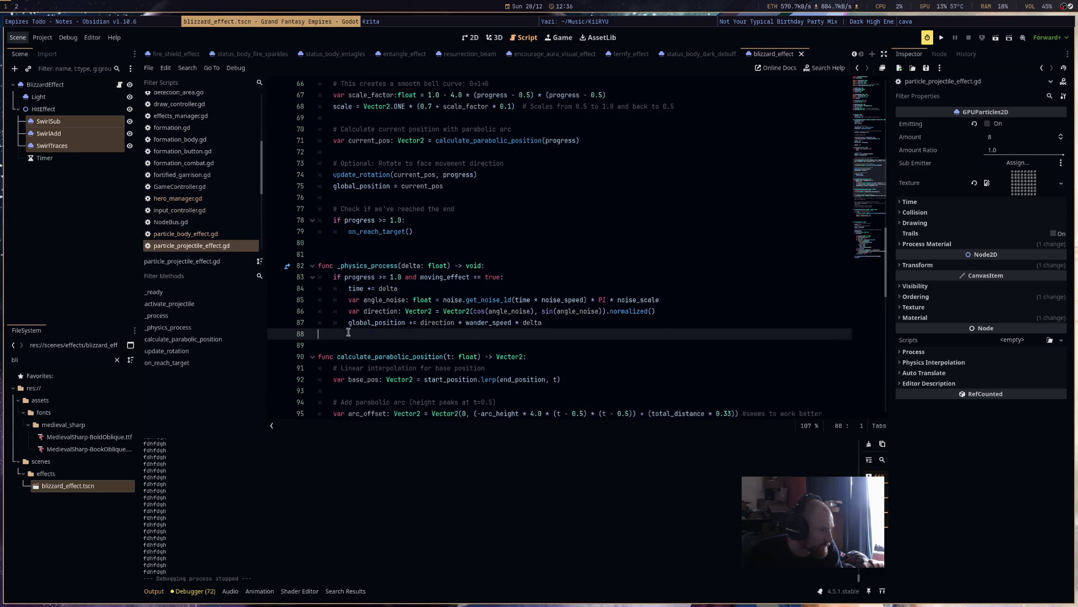
left_click(942, 39)
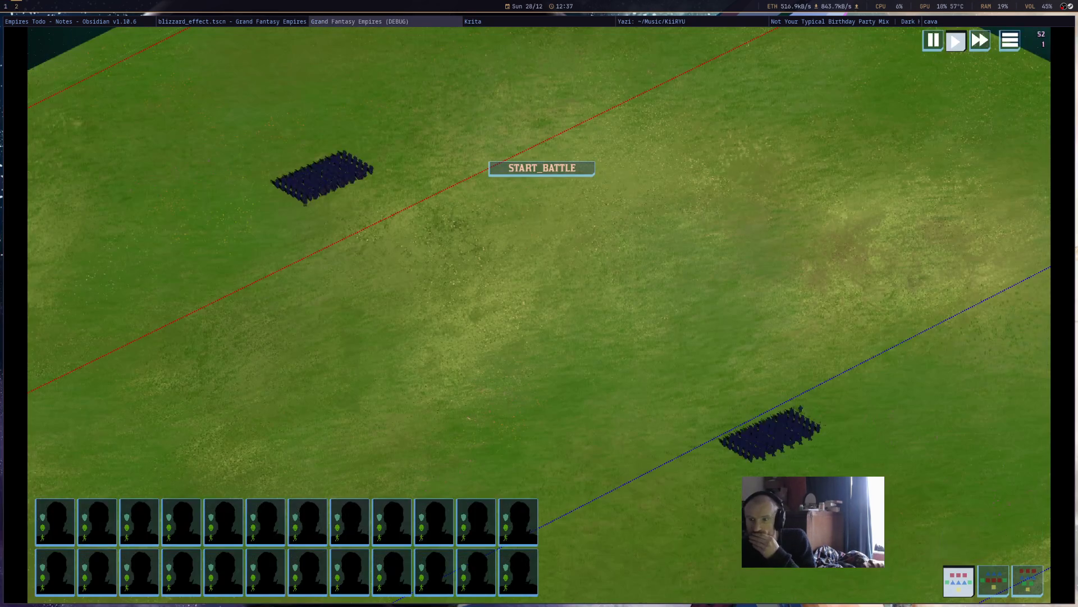
Select the first hero and cast the blizzard spell onto the battlefield
left_click(980, 513)
left_click(957, 544)
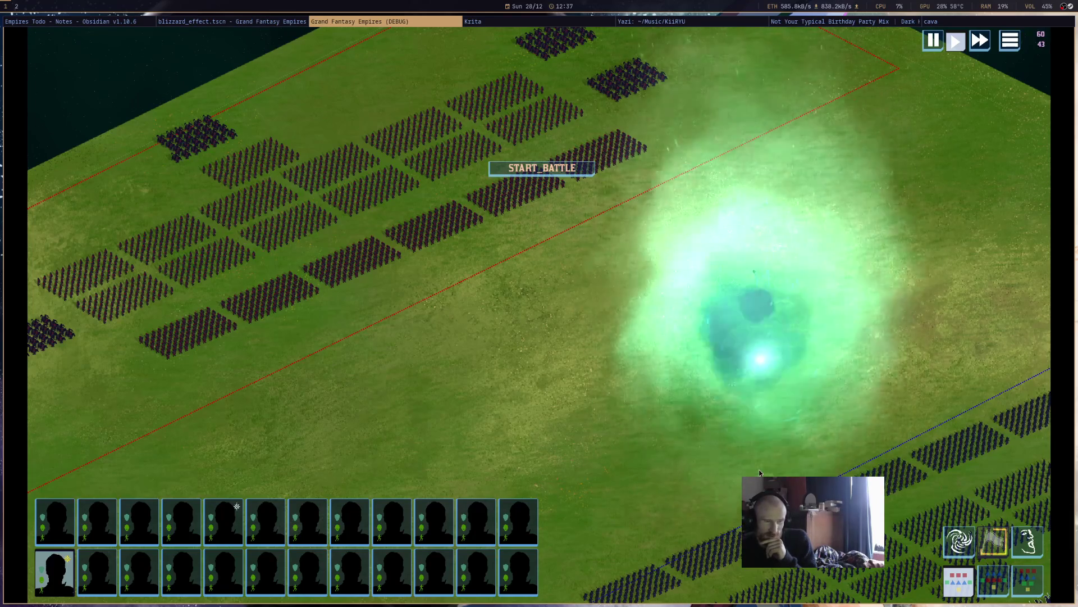
Select another hero and cast the Blizzard spell onto the enemy formations
mouse_move(978, 548)
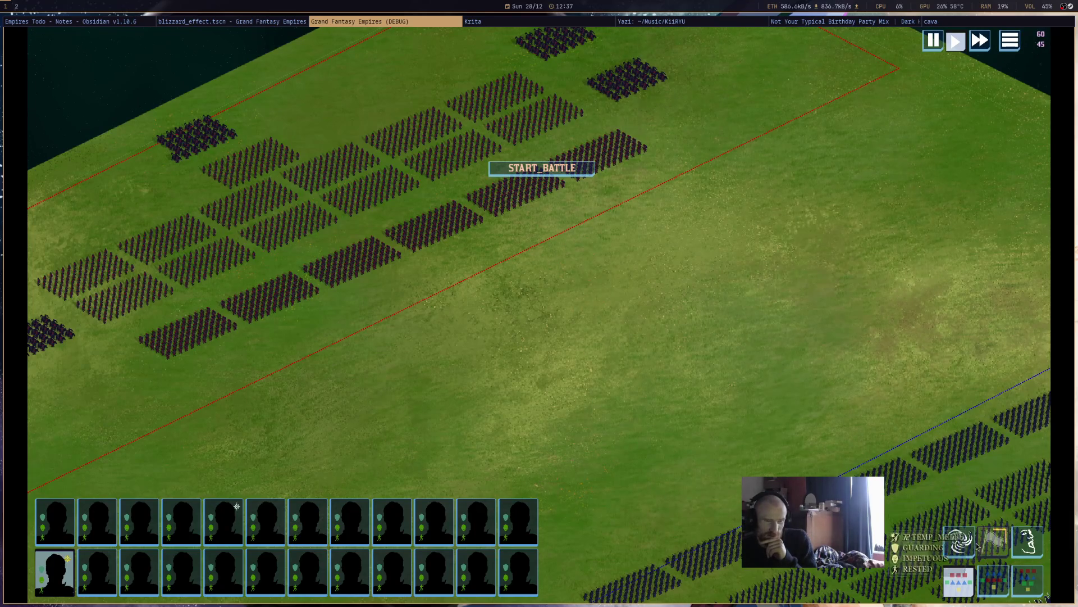
left_click(392, 522)
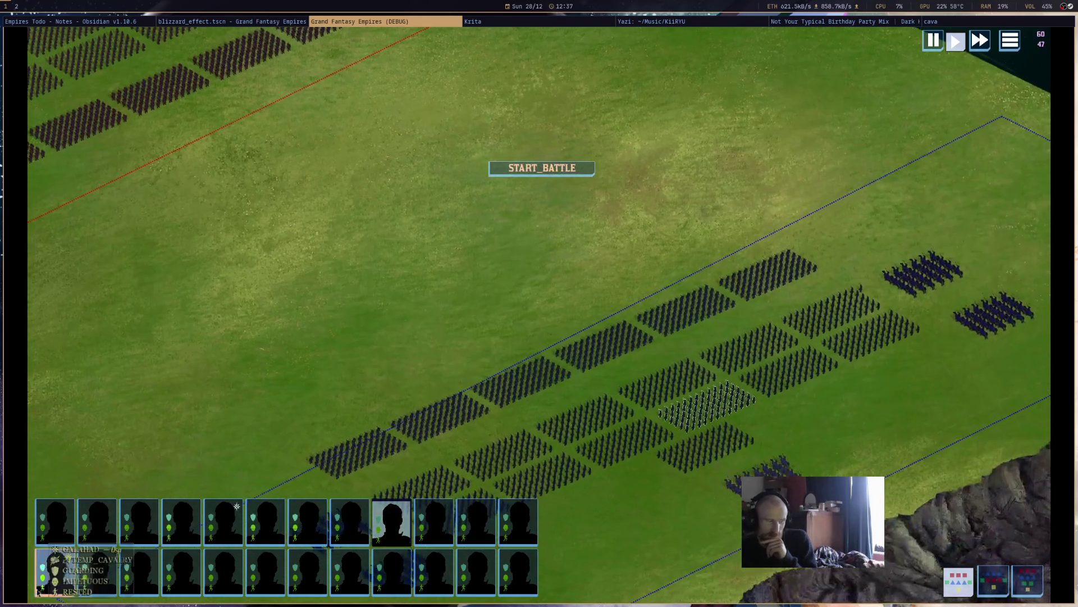
left_click(37, 590)
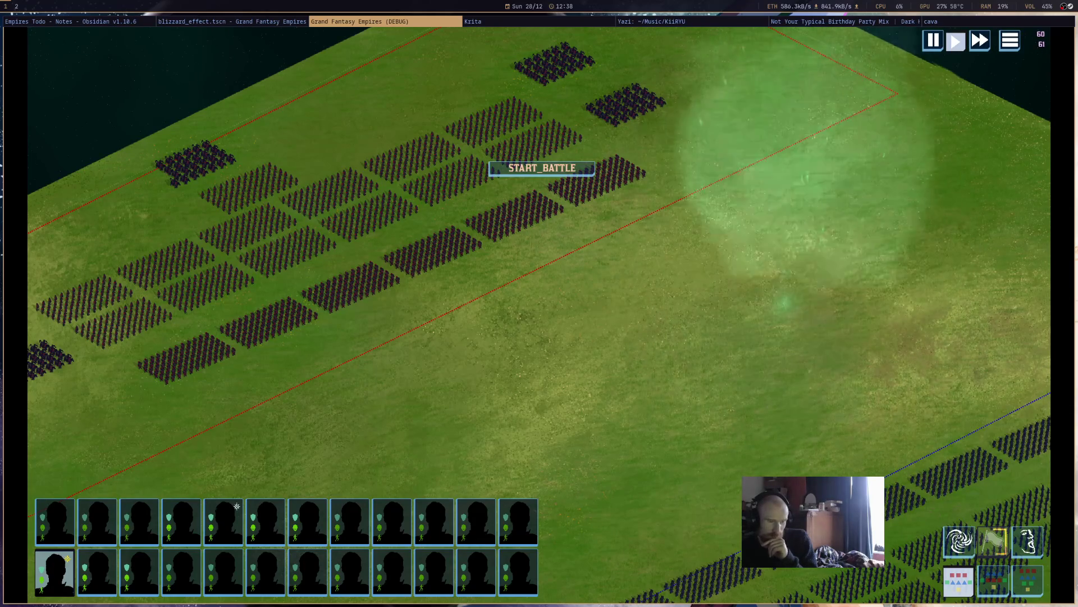
left_click(720, 430)
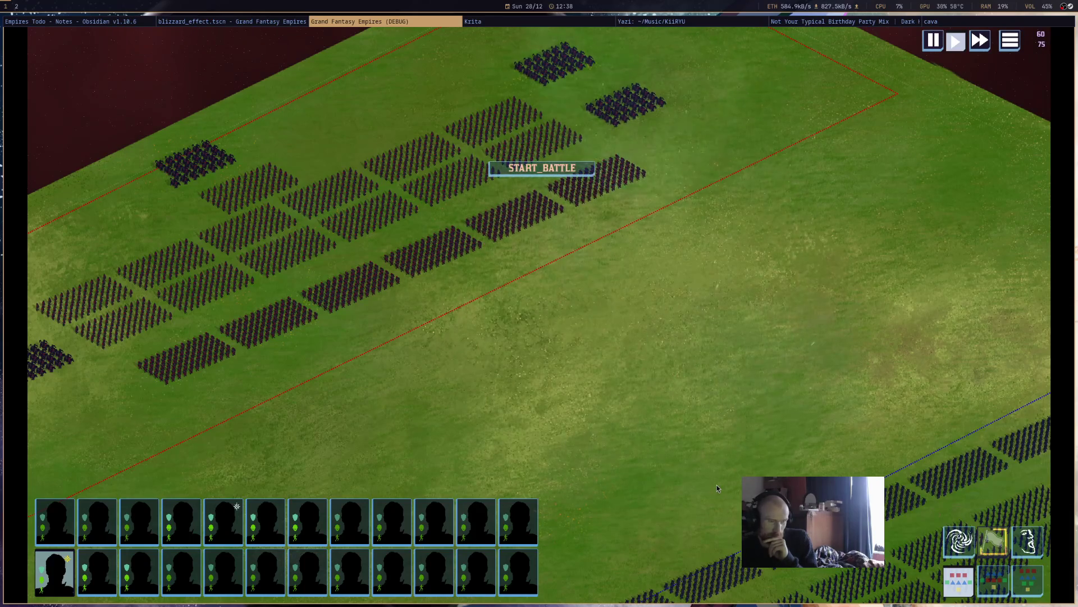
Start the battle, watch the armies advance, then stop the running game with F8
left_click(569, 175)
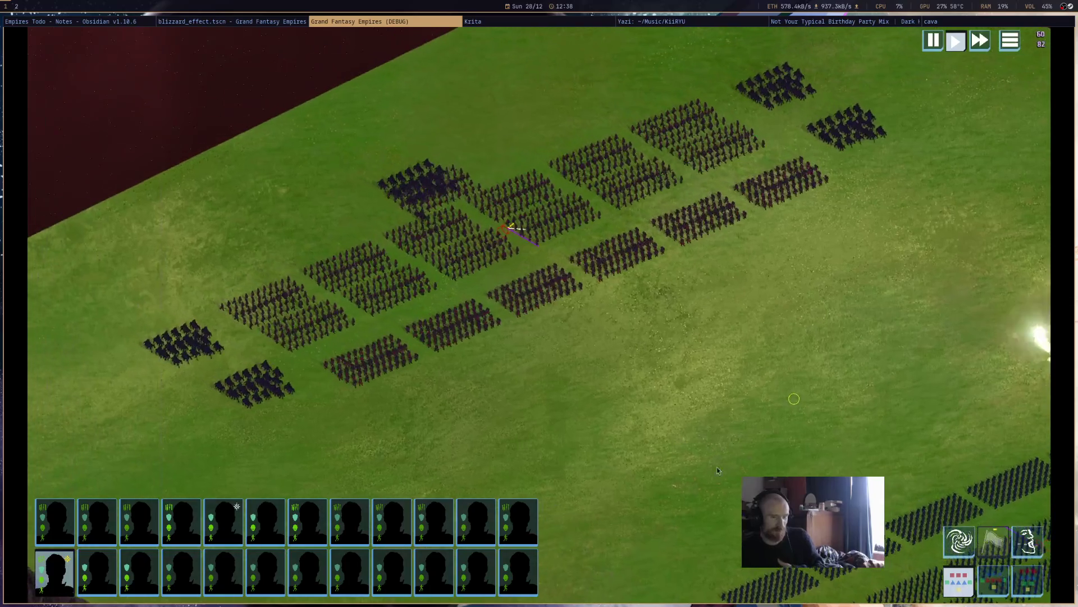
left_click(772, 472)
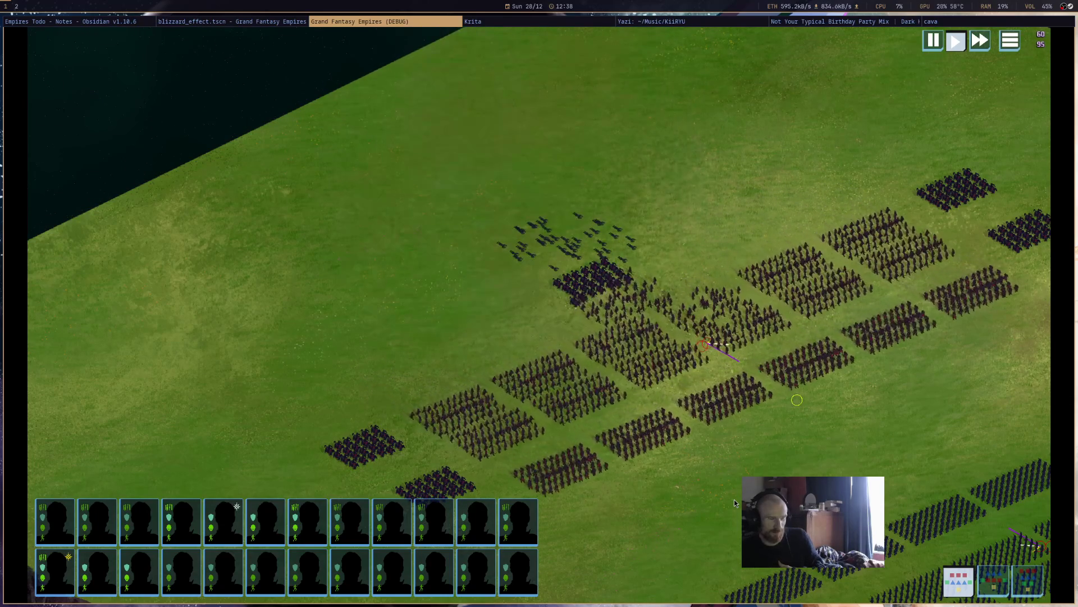
key("F8")
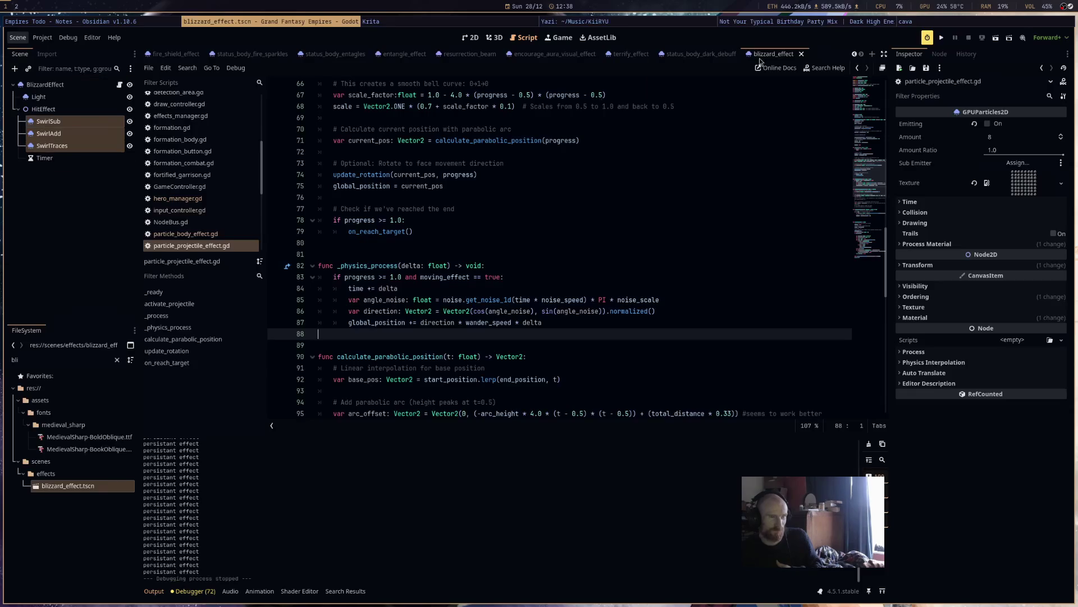
In Obsidian's Empires Todo, tick 'create a persistant spell (blizzard)' and select the ui work block
scroll(791, 22, "down", 4)
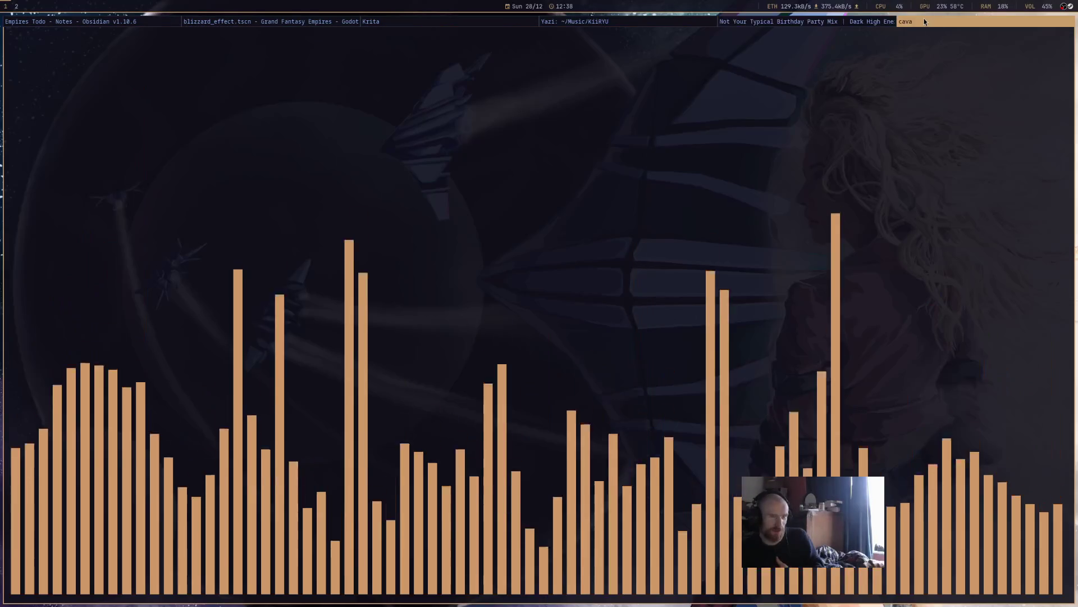
left_click(589, 23)
scroll(590, 23, "up", 3)
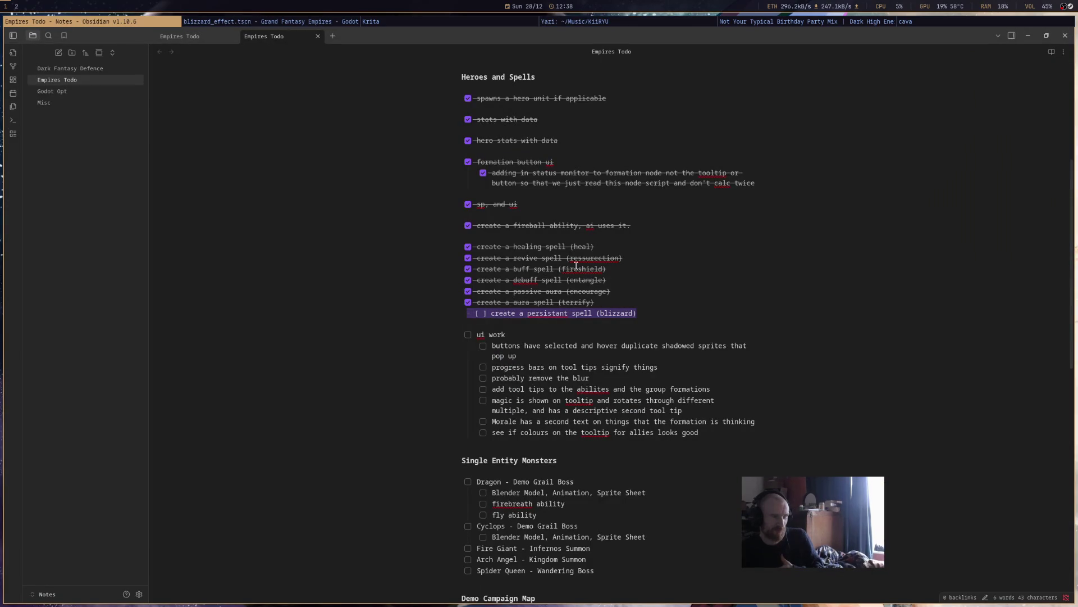
left_click(465, 319)
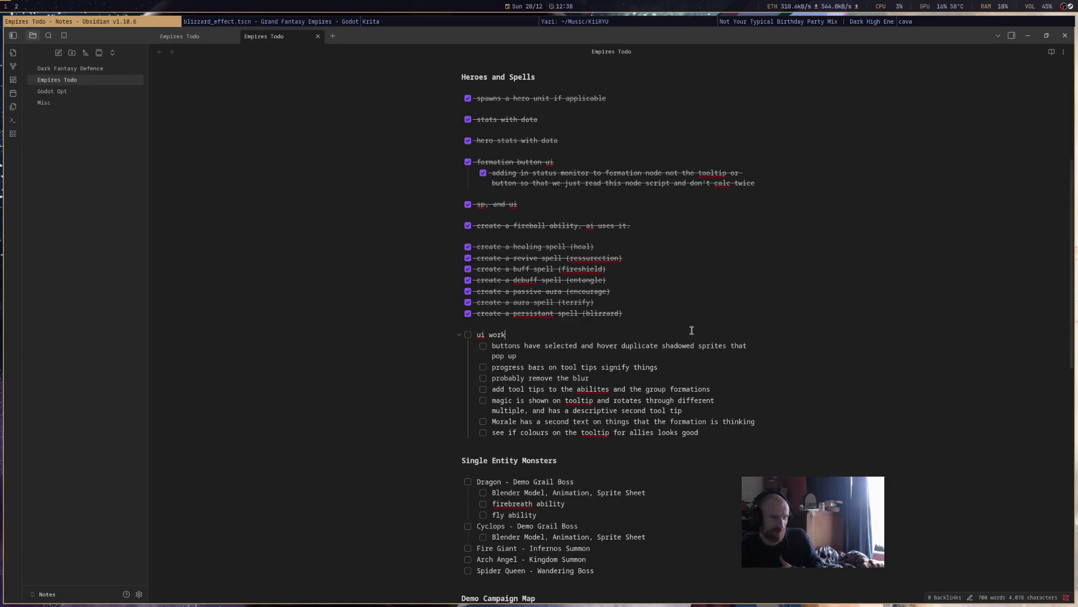
left_click_drag(690, 329, 835, 438)
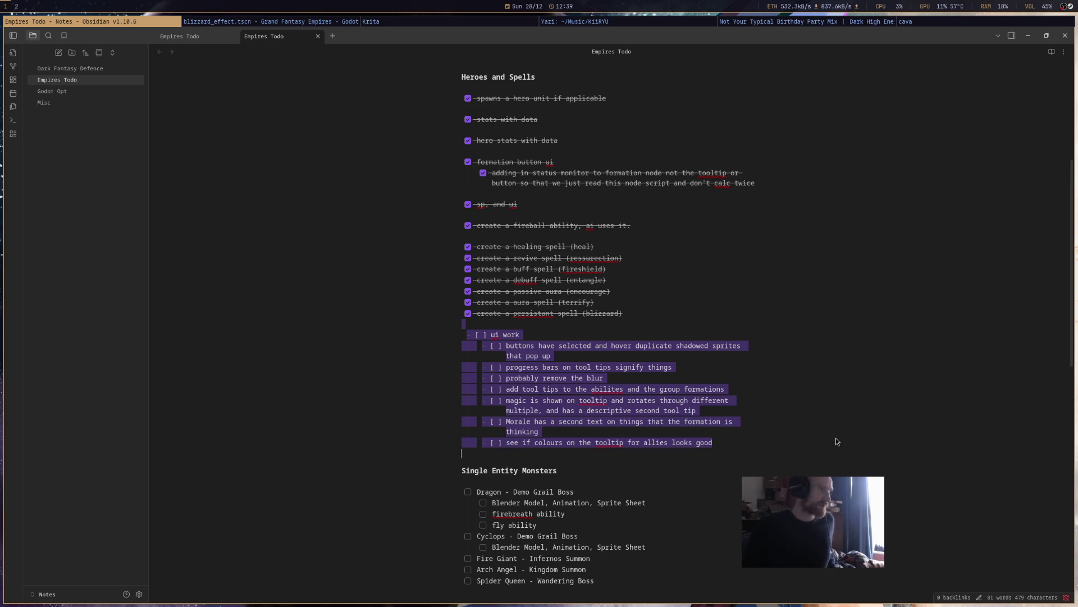
Return to the Godot editor showing particle_projectile_effect.gd
left_click(328, 22)
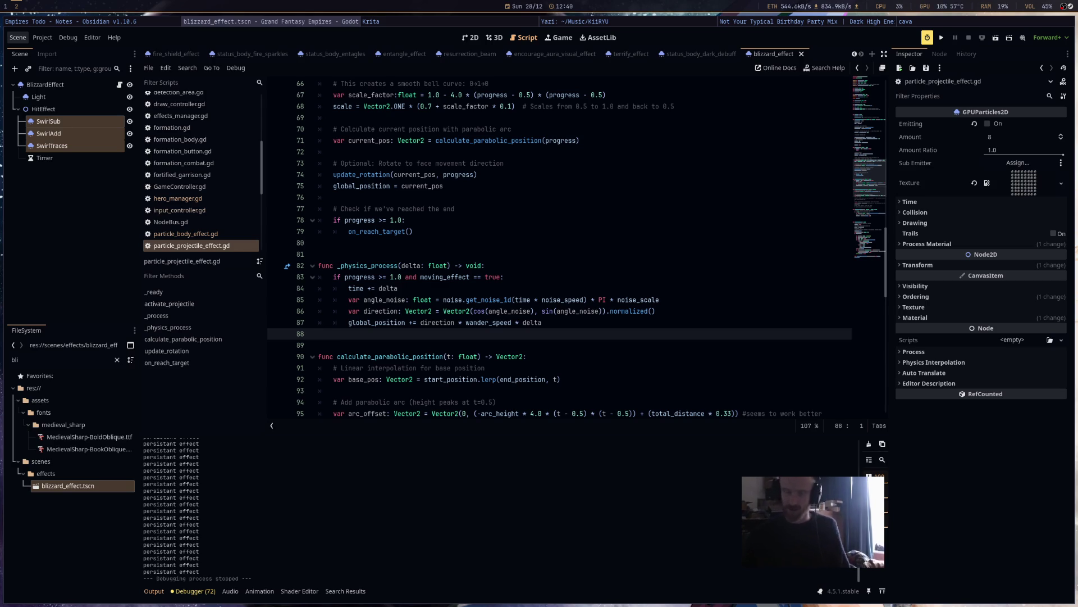
Cycle through the open windows back to Obsidian's Empires Todo note and clear the ui work selection
mouse_move(597, 25)
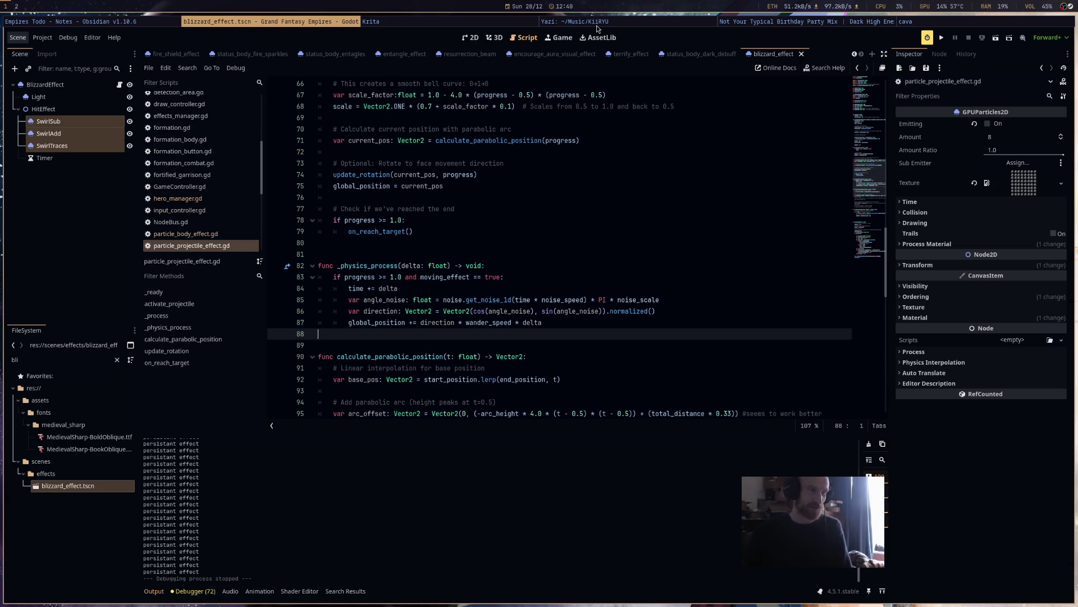
left_click(797, 21)
left_click(963, 22)
left_click(661, 24)
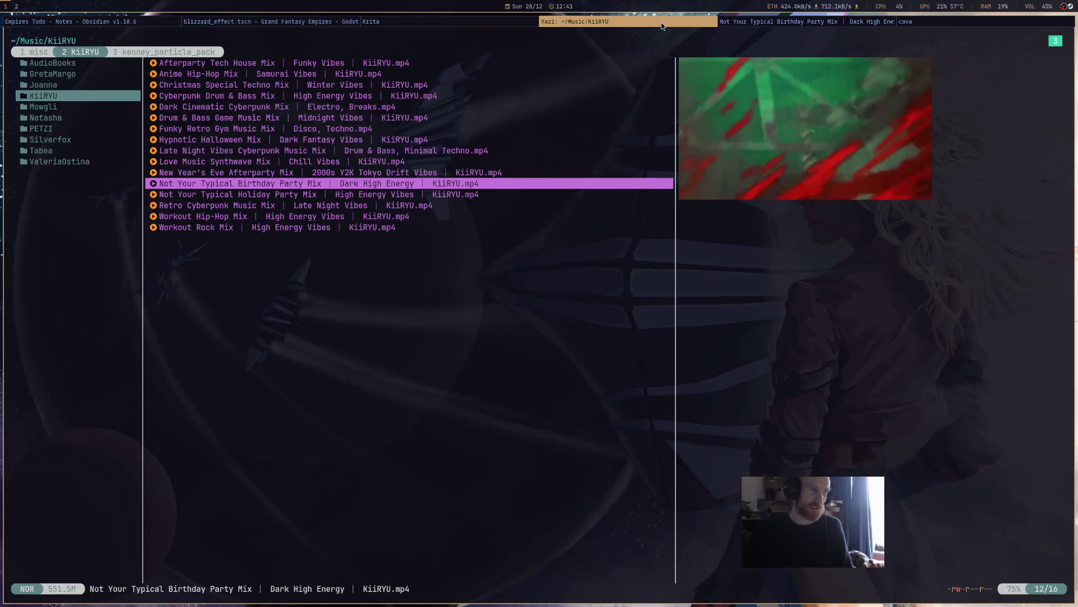
left_click(441, 26)
left_click(283, 25)
left_click(101, 26)
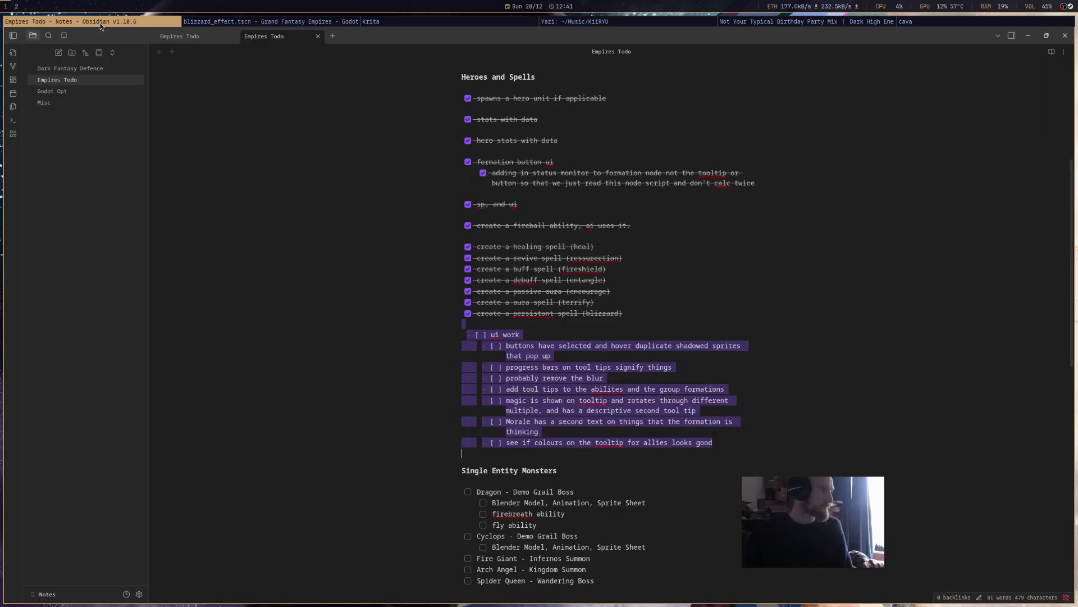
left_click(777, 340)
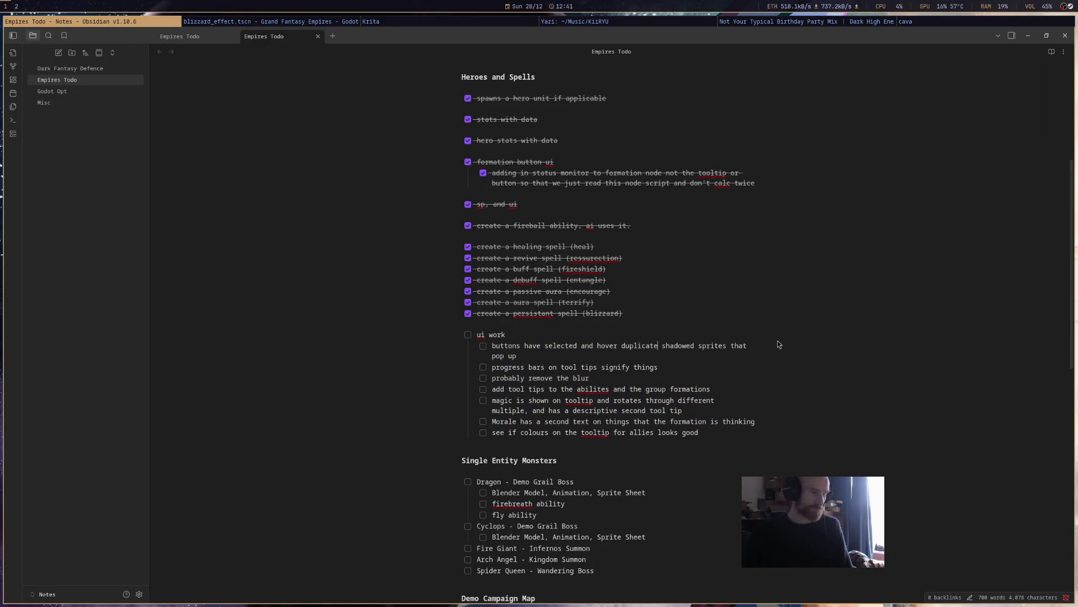